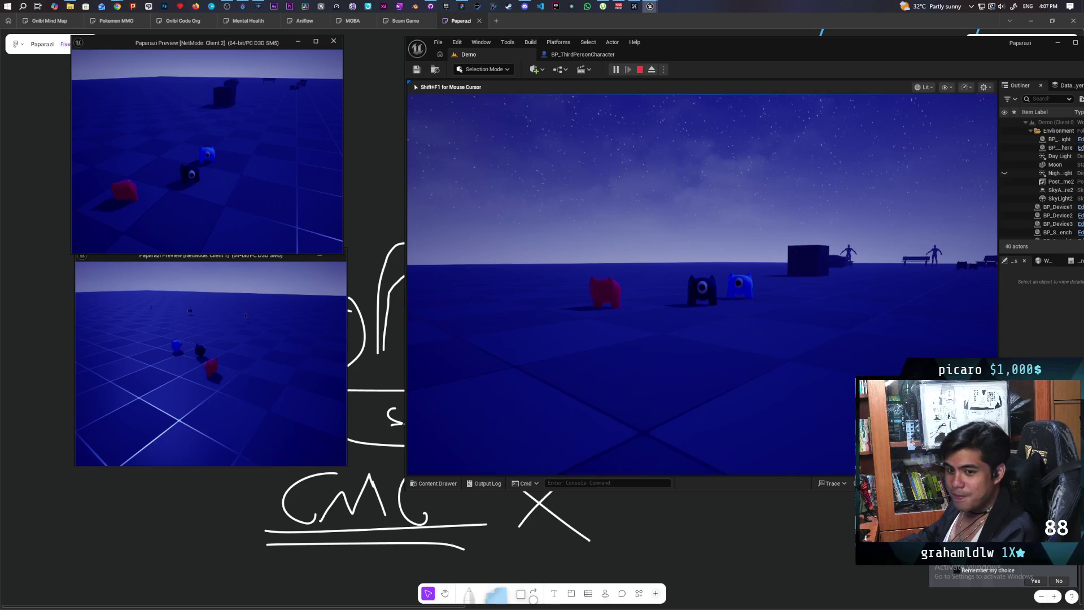
Step: Walk the black player character forward and back, circle the camera around it, then jump
key("w")
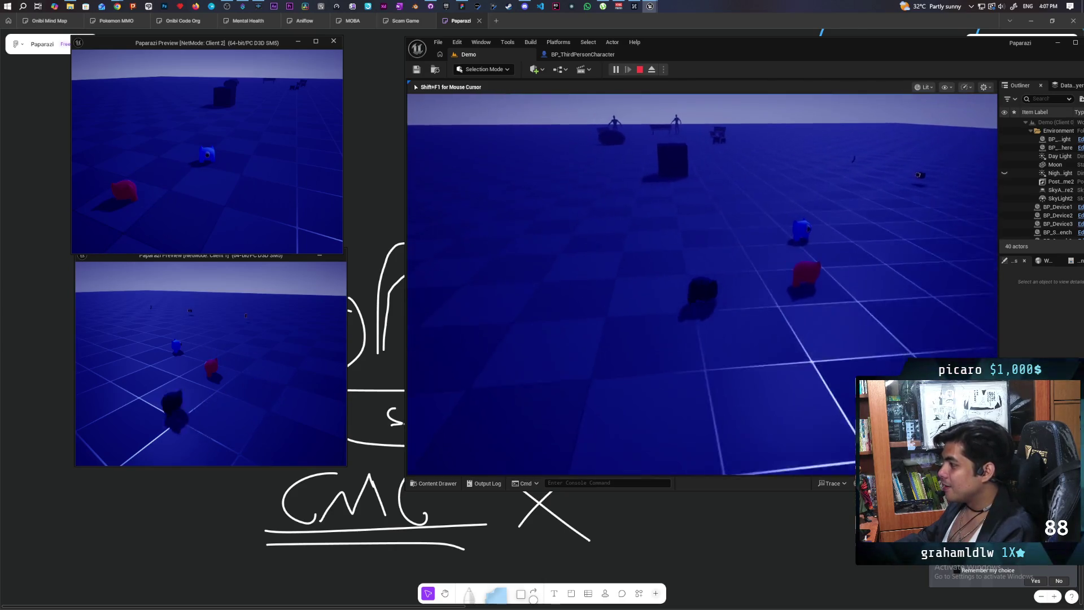
key("s")
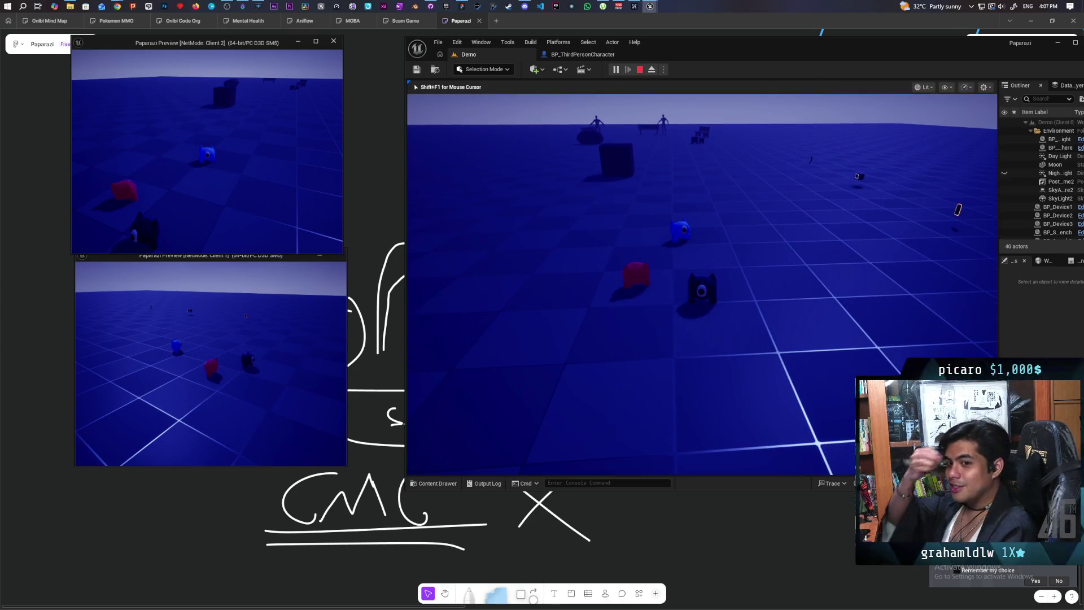
key("w")
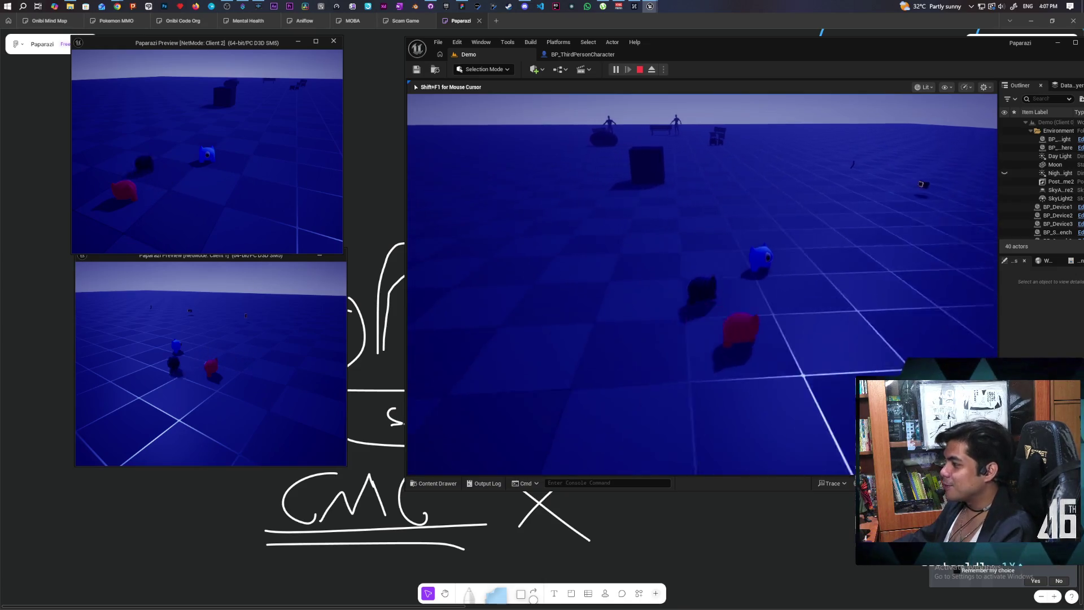
key("w")
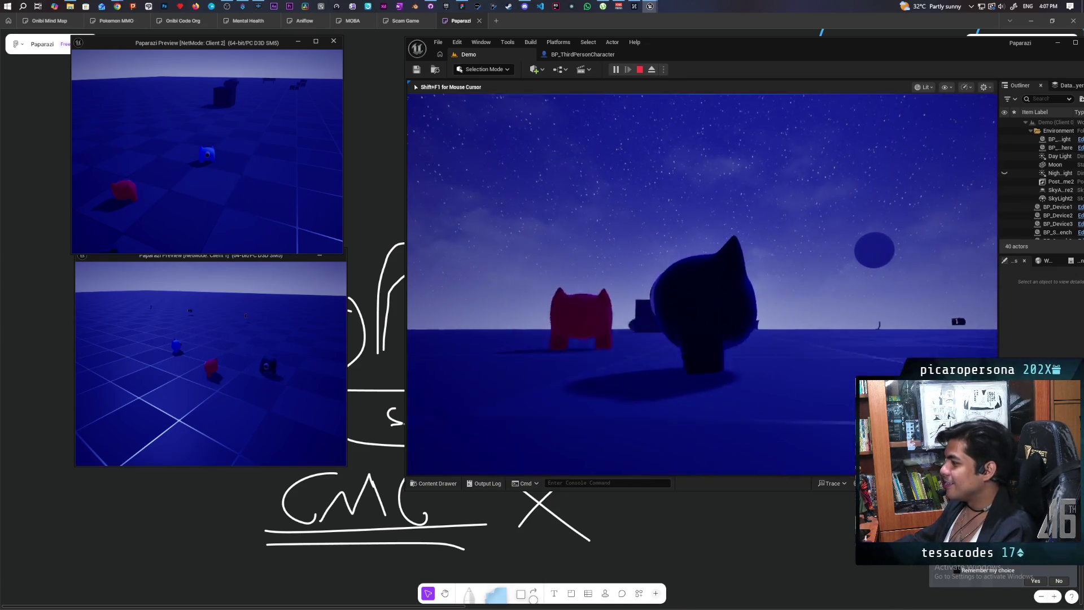
key("w")
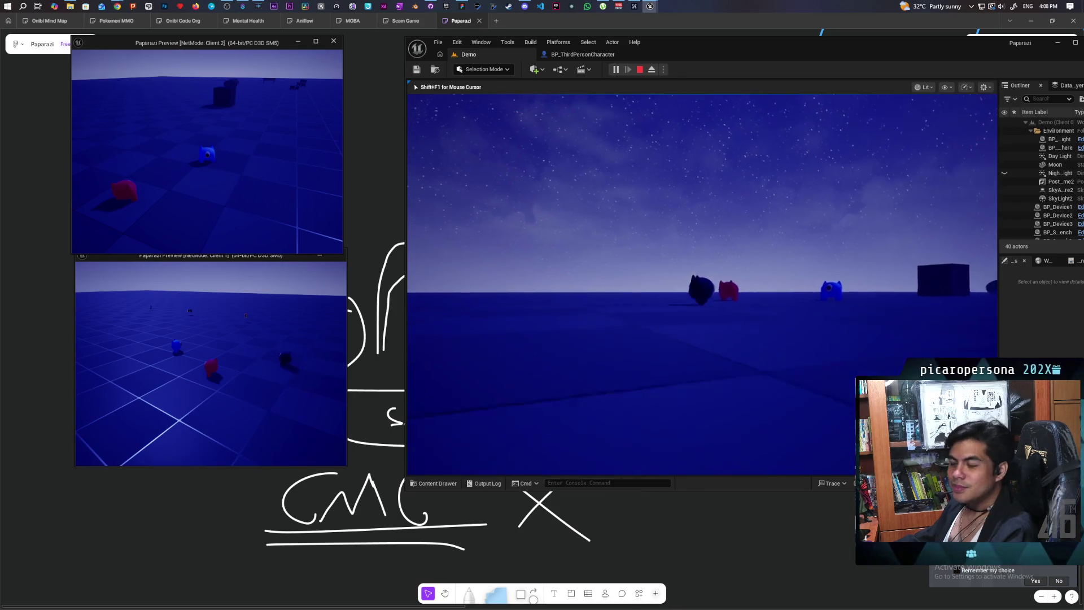
key("e")
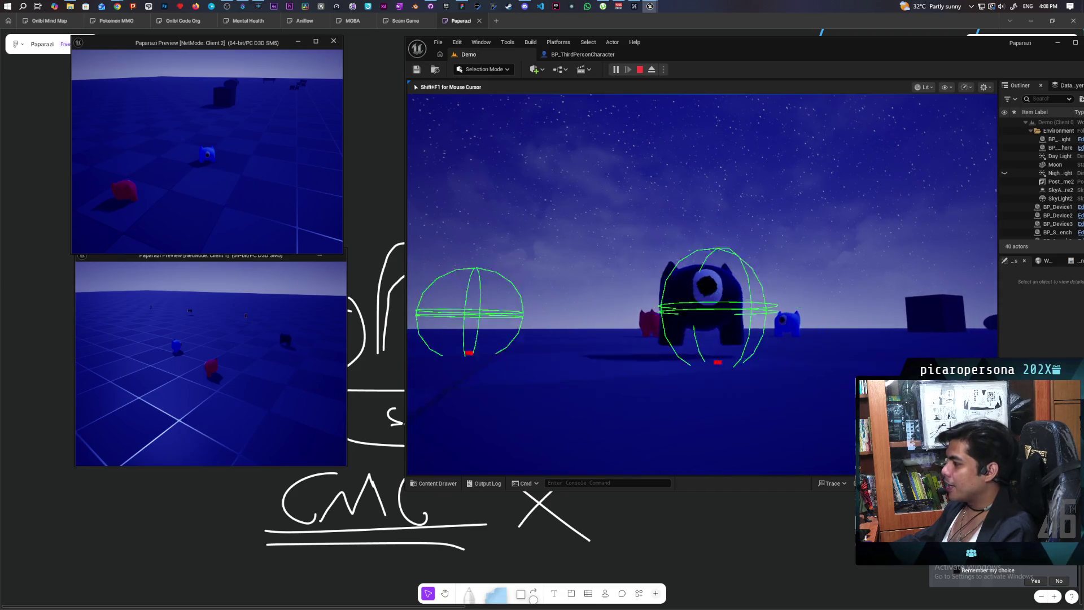
key("space")
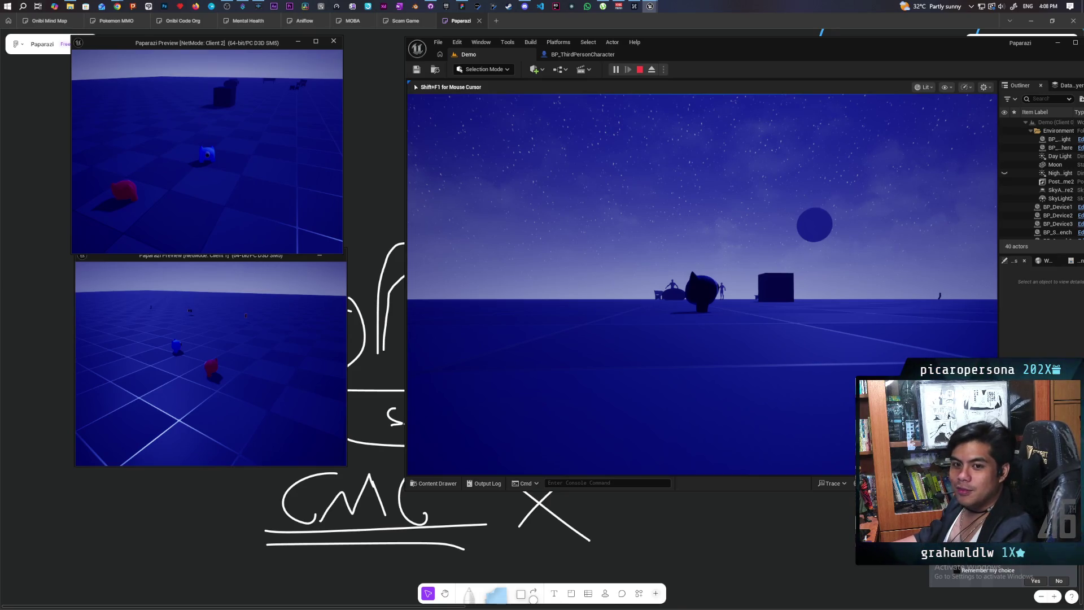
Step: Walk the character to the red and blue players, away, and back, then capture the main view
key("w")
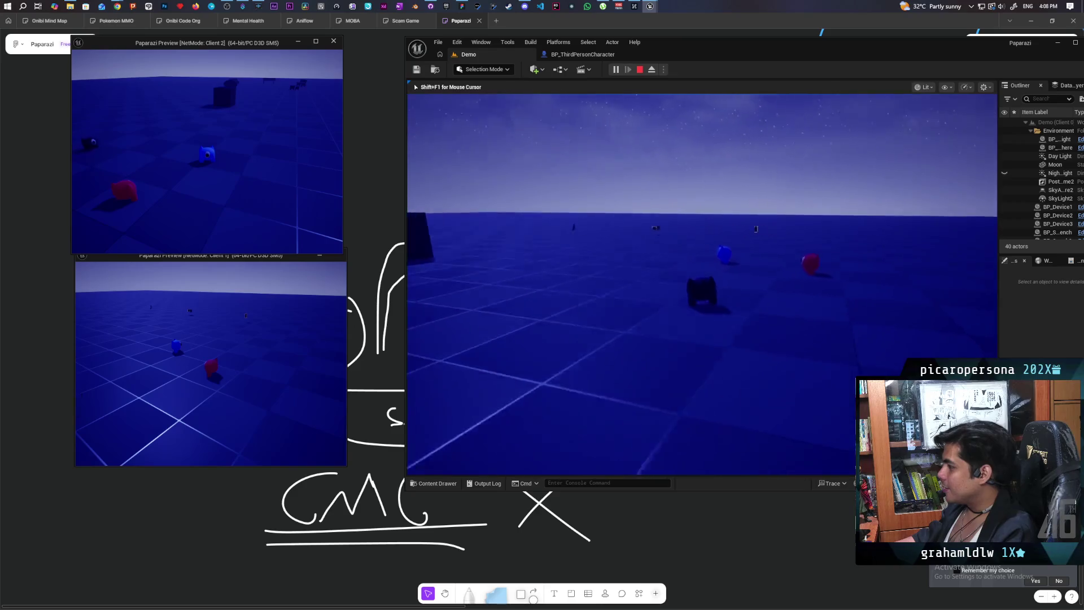
key("w")
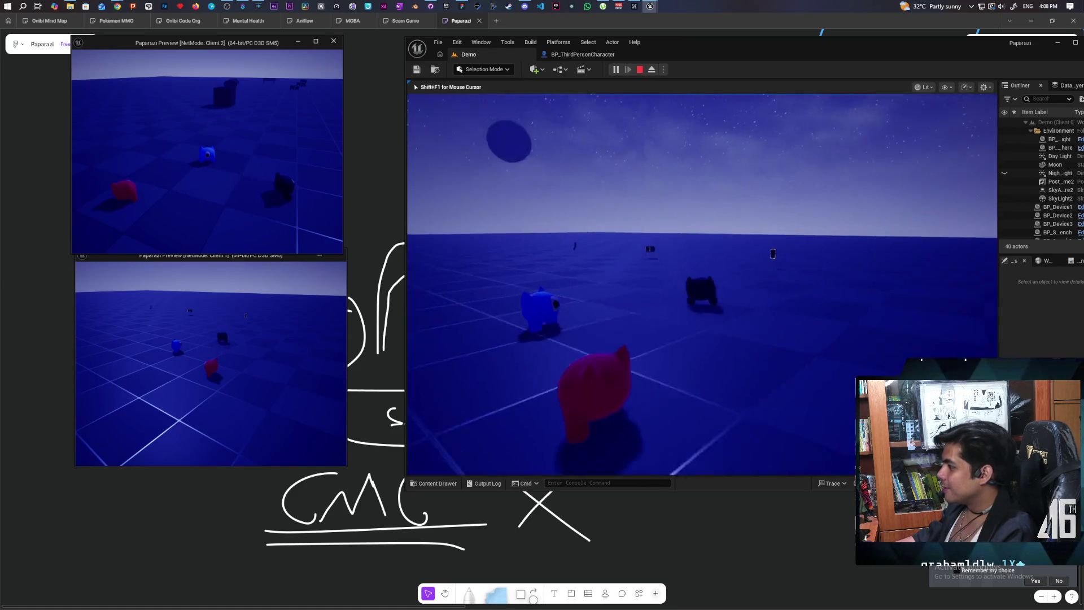
key("w")
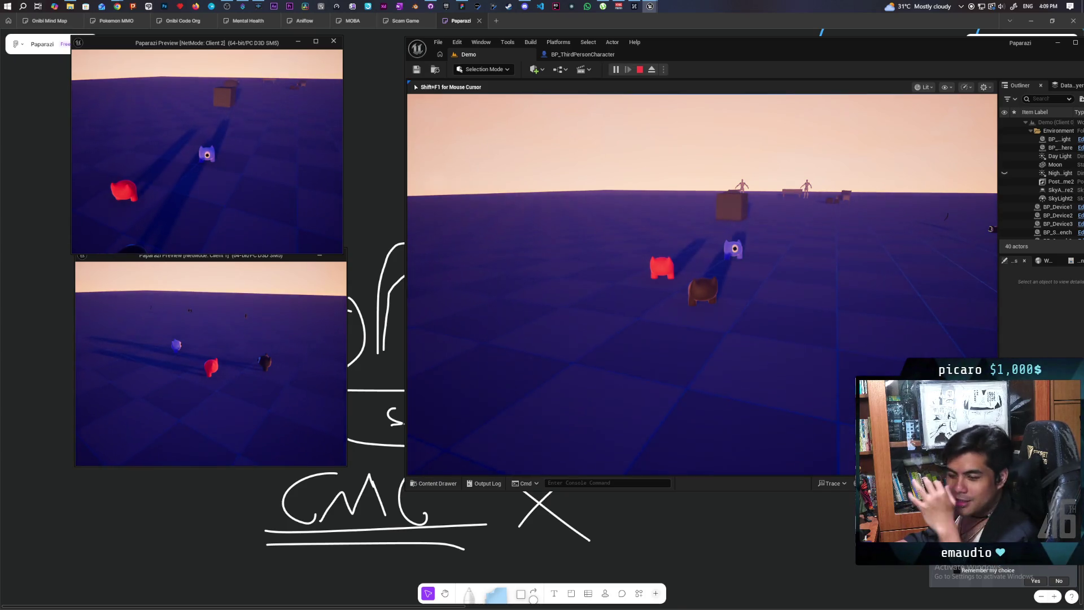
left_click(990, 229)
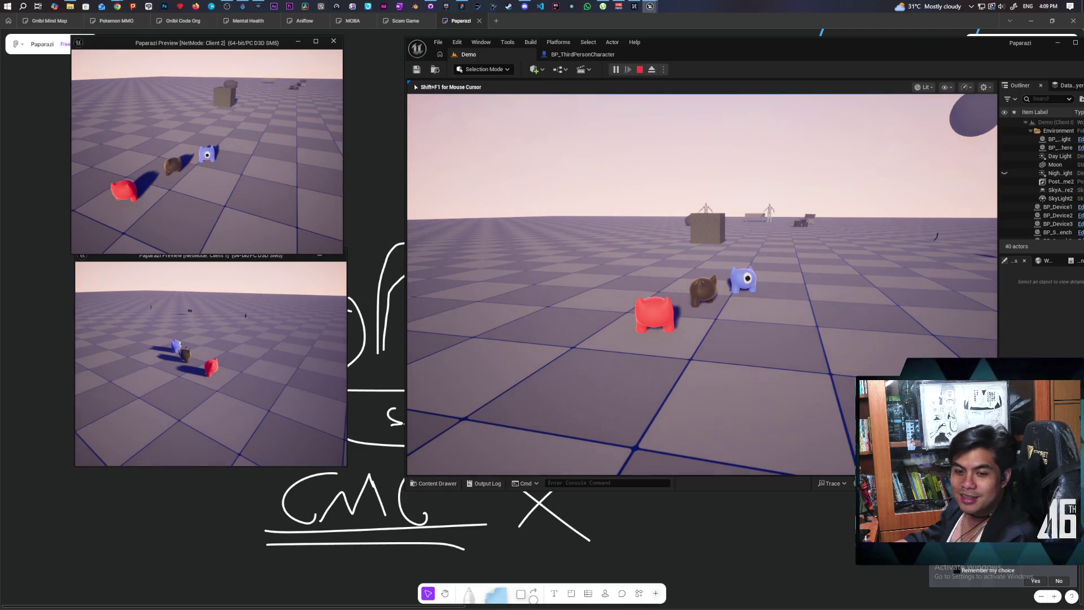
Step: Walk the brown character away and back until it stands beside the blue one
key("s")
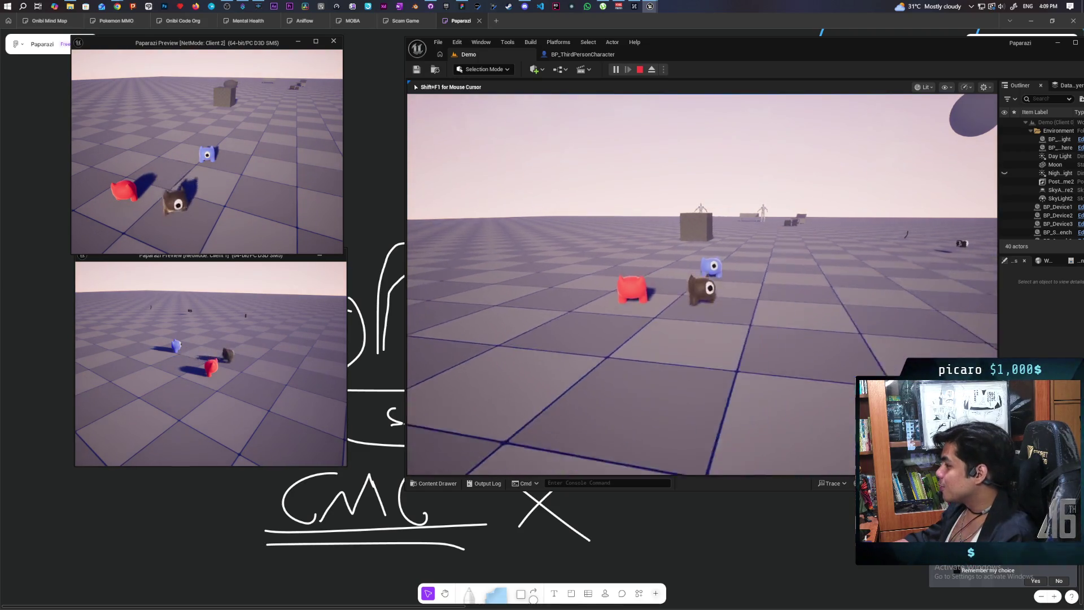
key("w")
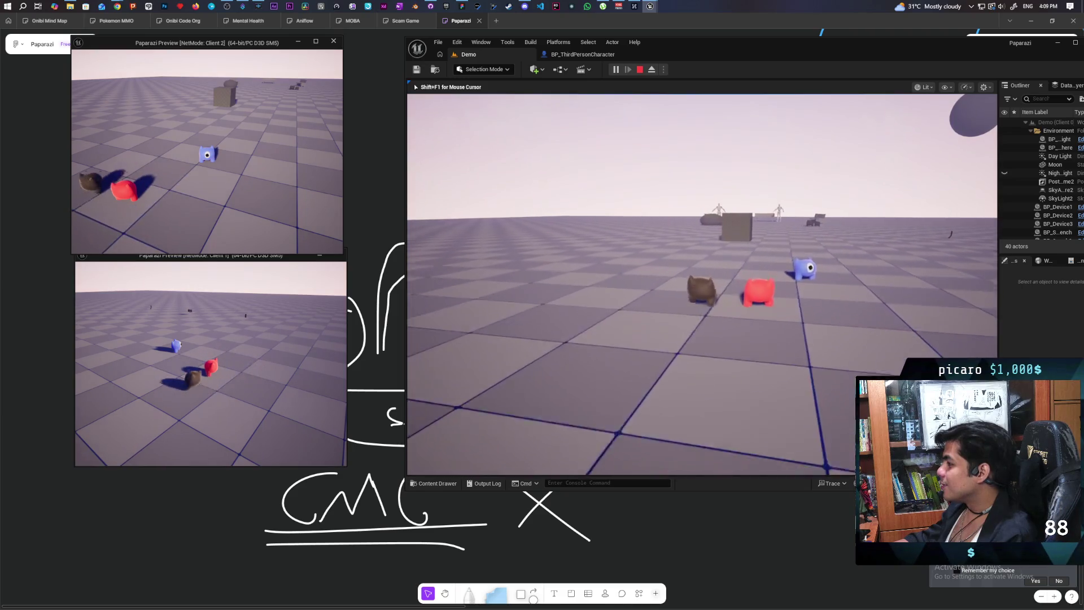
key("s")
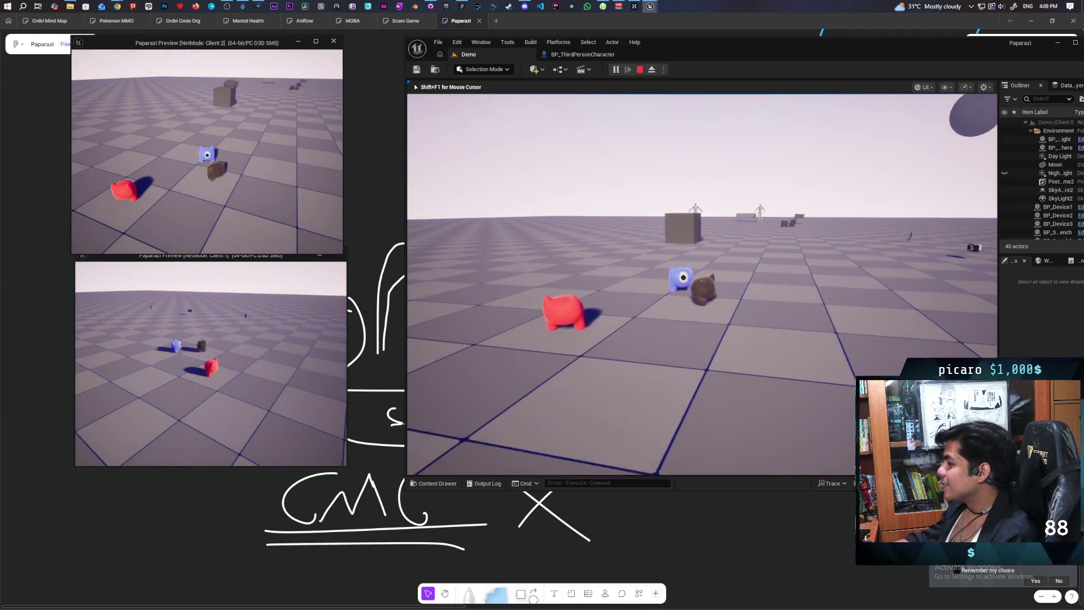
key("s")
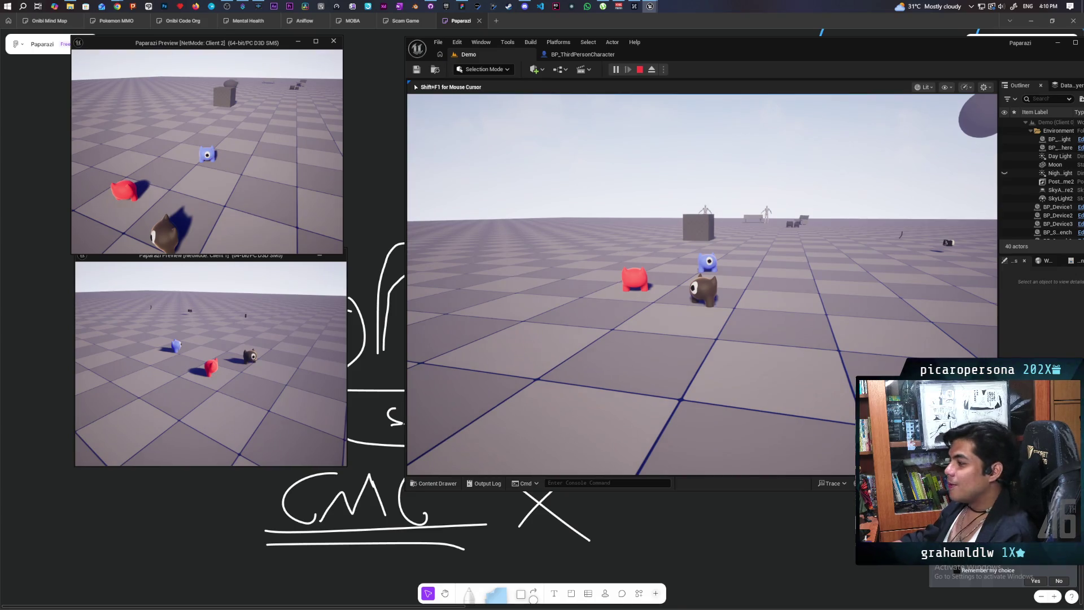
key("w")
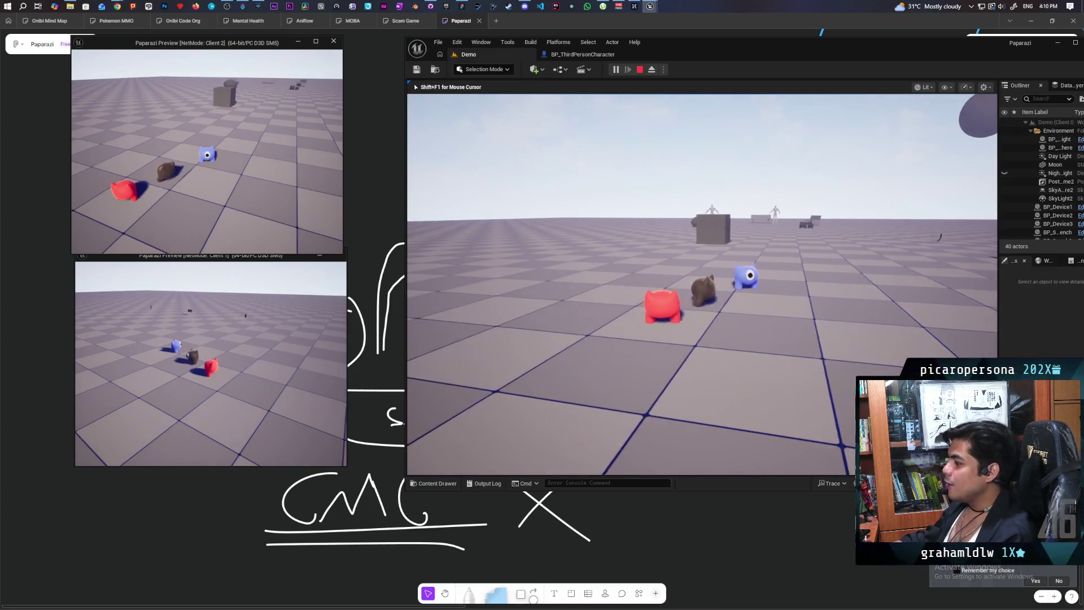
key("w")
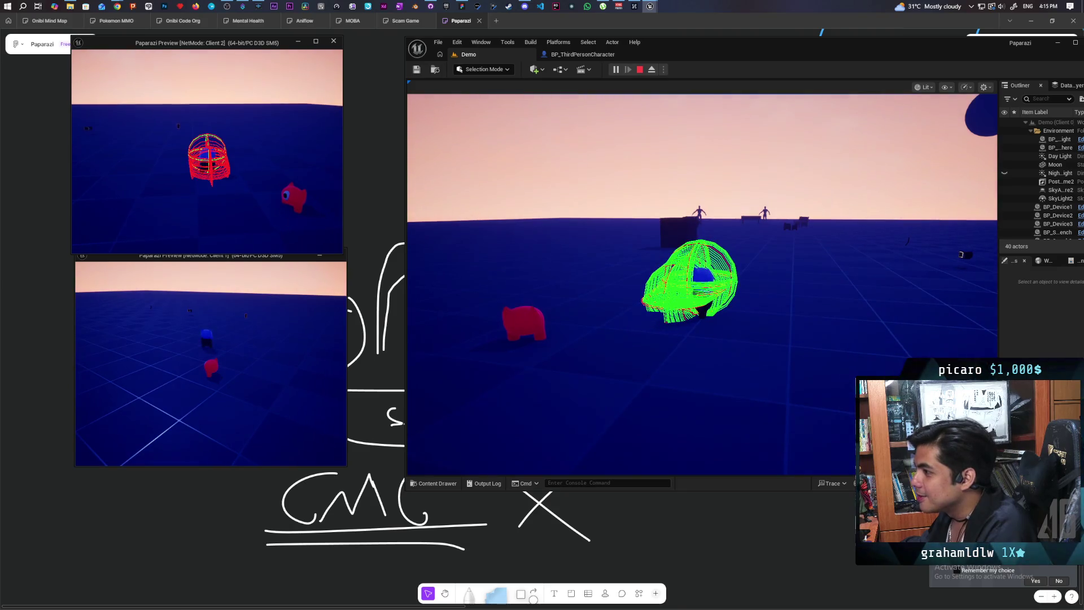
Step: End Play in Editor with Esc, returning to the Demo level's empty checkered floor
key("Escape")
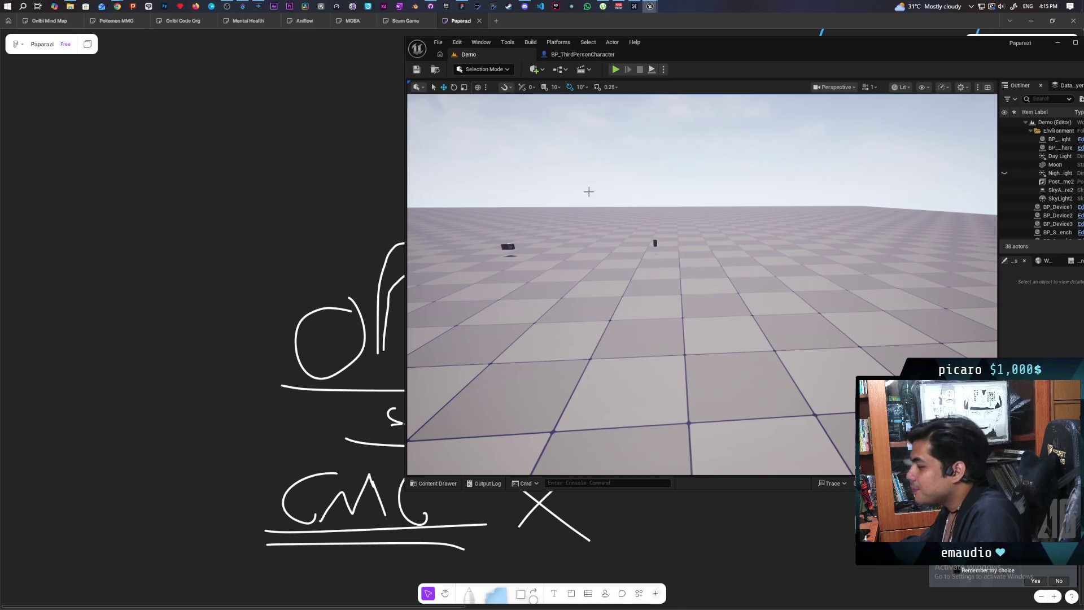
Step: Fly the level view toward the cube and characters, then return to the BP_ThirdPersonCharacter graph
mouse_move(585, 191)
left_mouse_down()
mouse_move(542, 202)
mouse_move(576, 187)
mouse_move(550, 200)
mouse_move(550, 182)
left_mouse_up()
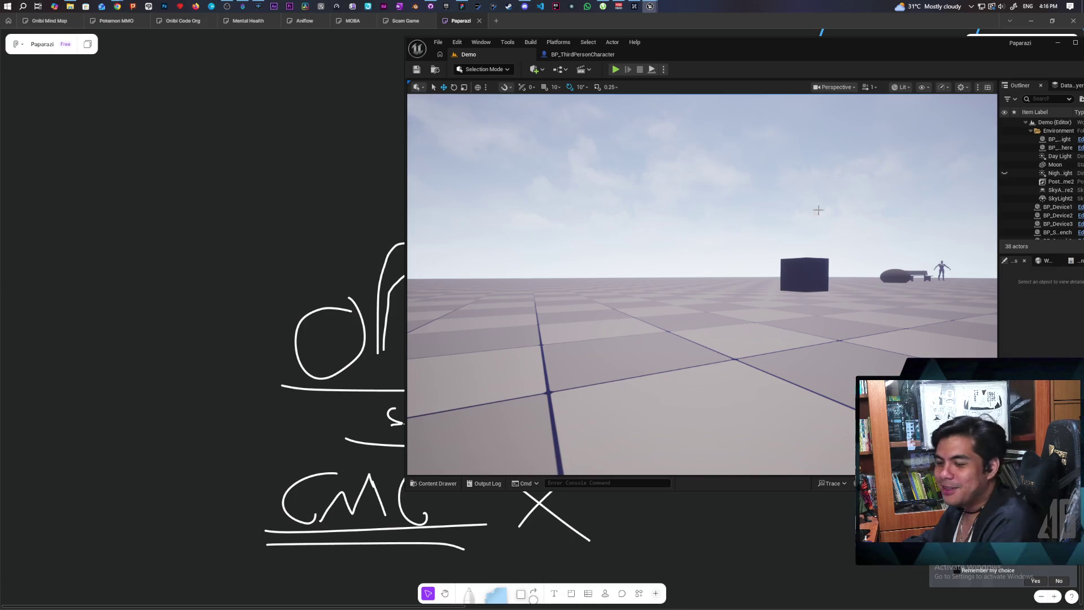
mouse_move(818, 209)
left_mouse_down()
mouse_move(875, 226)
mouse_move(838, 223)
left_mouse_up()
key("w")
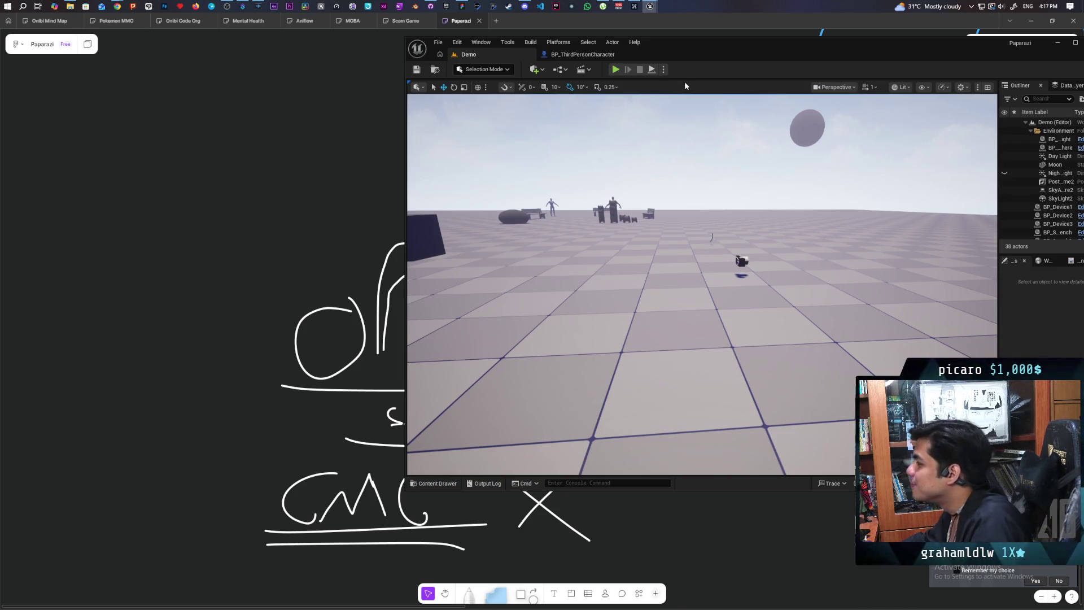
mouse_move(684, 112)
left_mouse_down()
mouse_move(684, 175)
mouse_move(689, 141)
mouse_move(711, 138)
mouse_move(686, 138)
mouse_move(717, 147)
mouse_move(716, 163)
mouse_move(717, 141)
mouse_move(697, 142)
mouse_move(737, 148)
left_mouse_up()
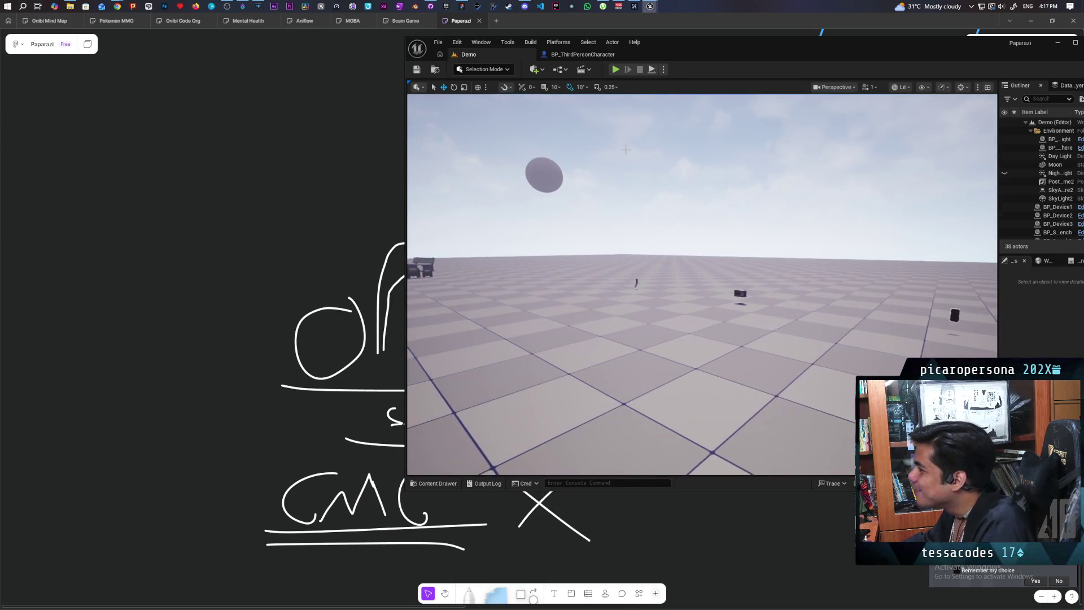
left_click(572, 56)
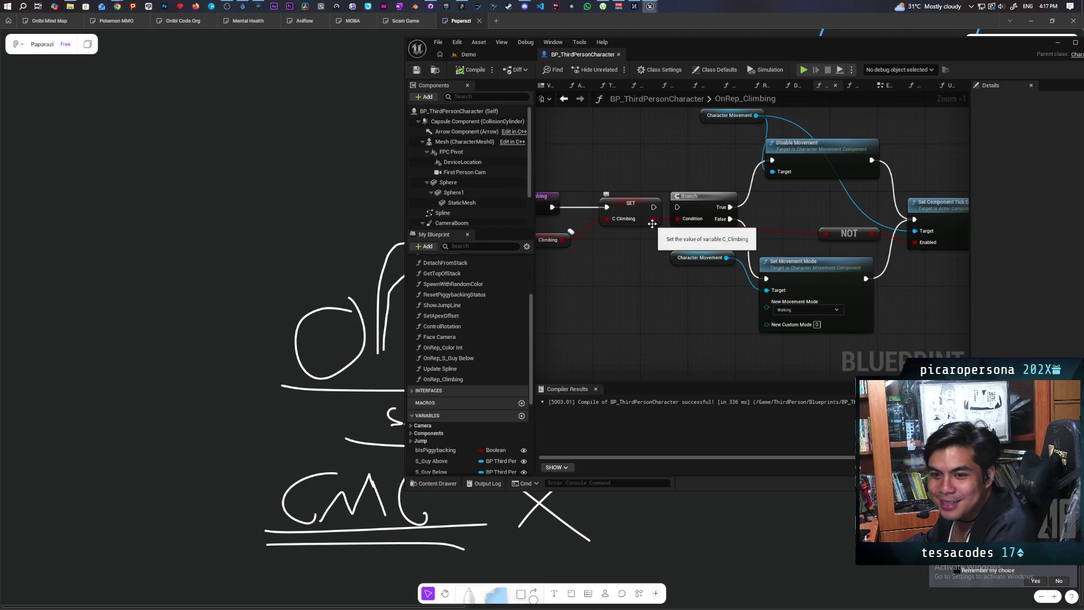
scroll(642, 272, "down", 3)
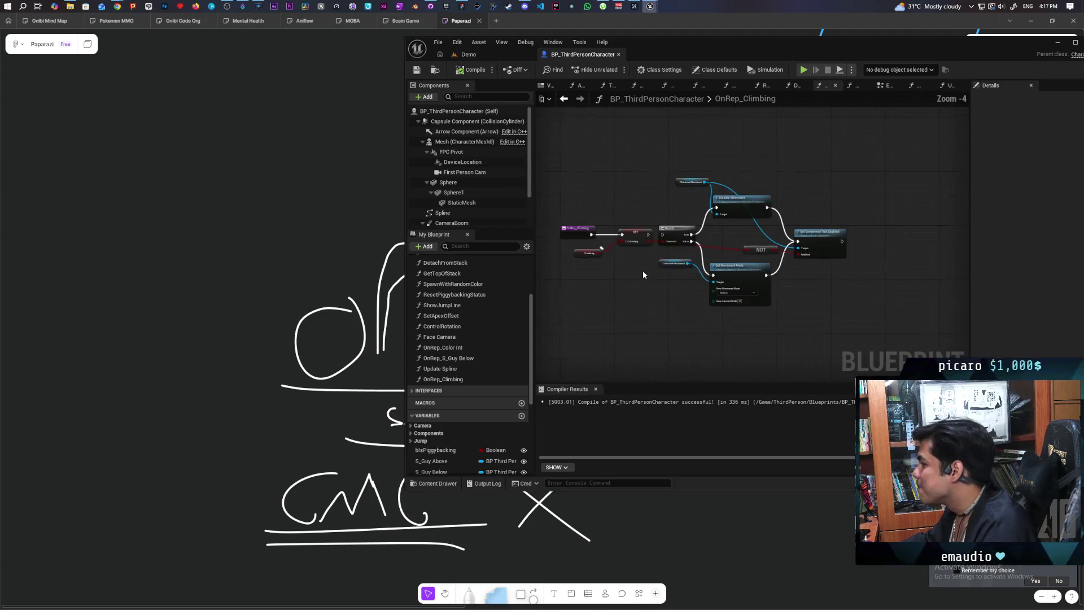
scroll(642, 275, "up", 2)
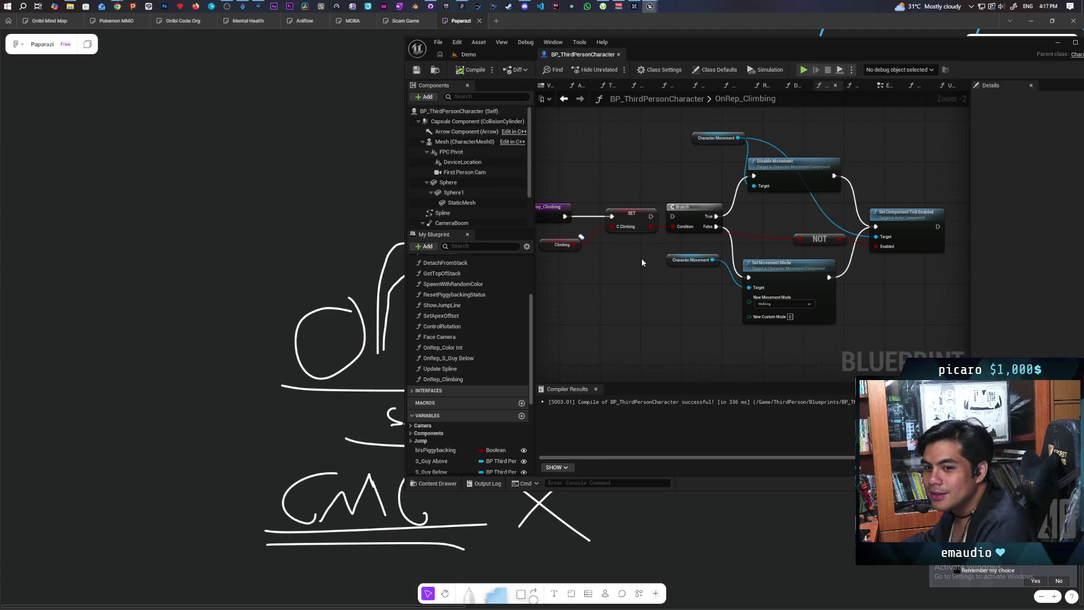
left_click_drag(641, 258, 678, 277)
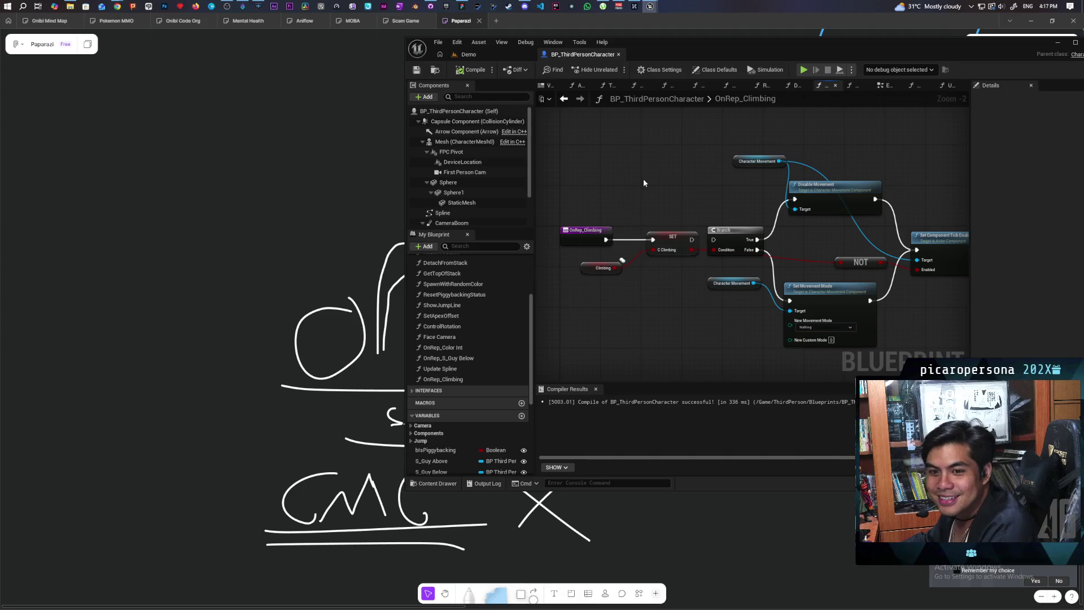
mouse_move(671, 169)
left_mouse_down()
mouse_move(653, 171)
mouse_move(705, 171)
left_mouse_up()
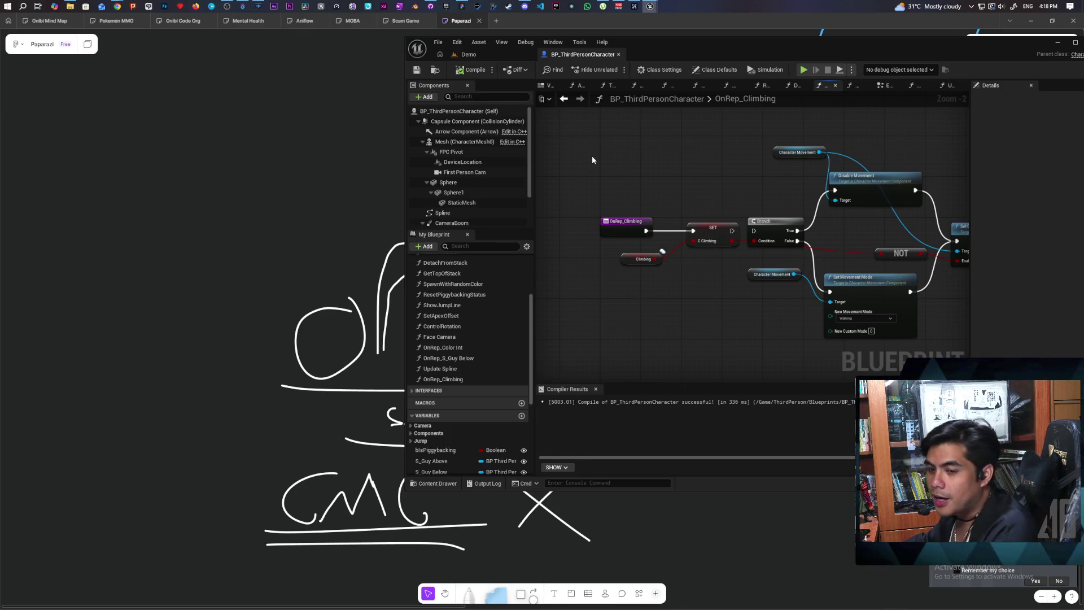
scroll(629, 178, "down", 3)
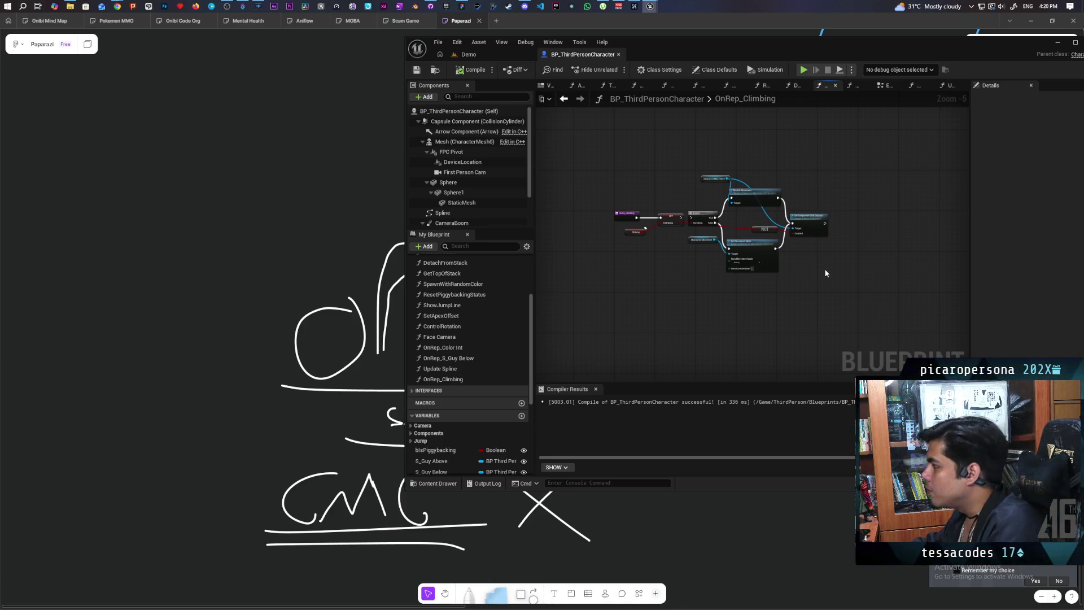
Step: Select the Disable Movement and Set Component Tick Enabled nodes, then show the character's class defaults
scroll(801, 243, "up", 2)
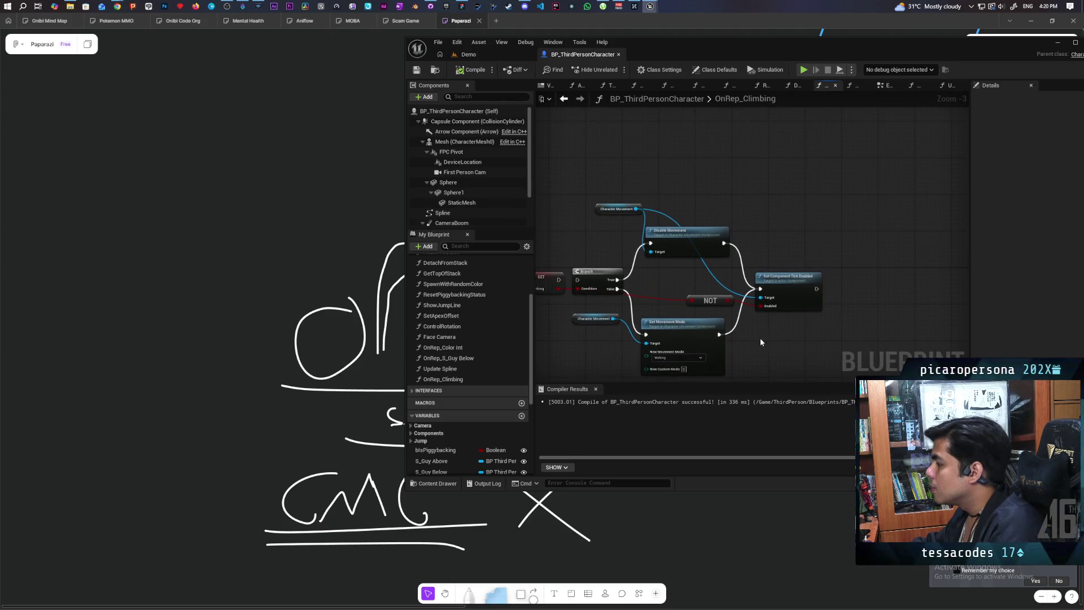
scroll(678, 290, "up", 1)
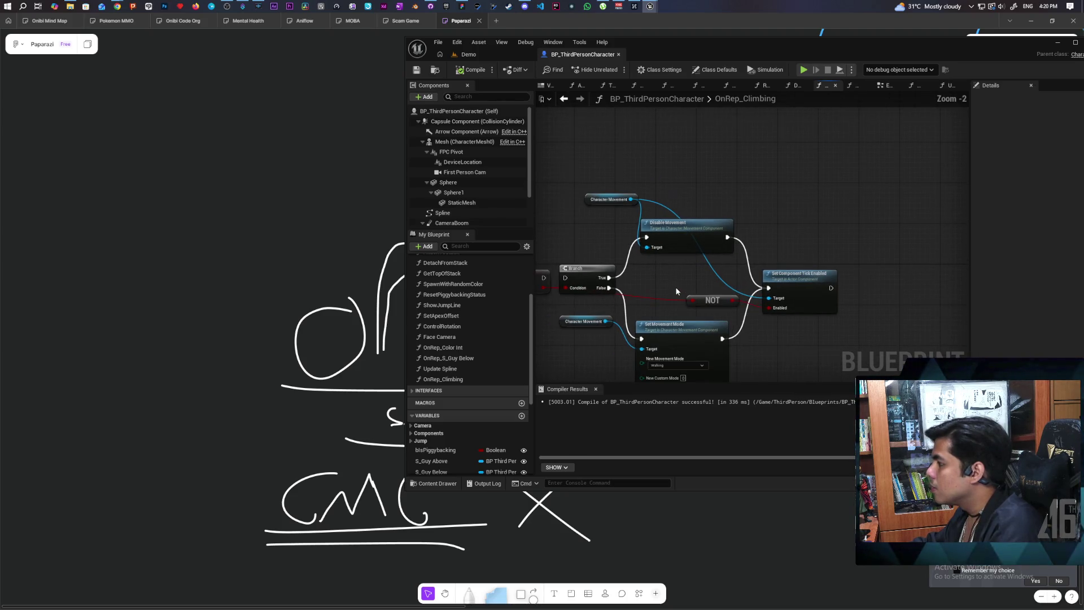
left_click_drag(657, 284, 746, 253)
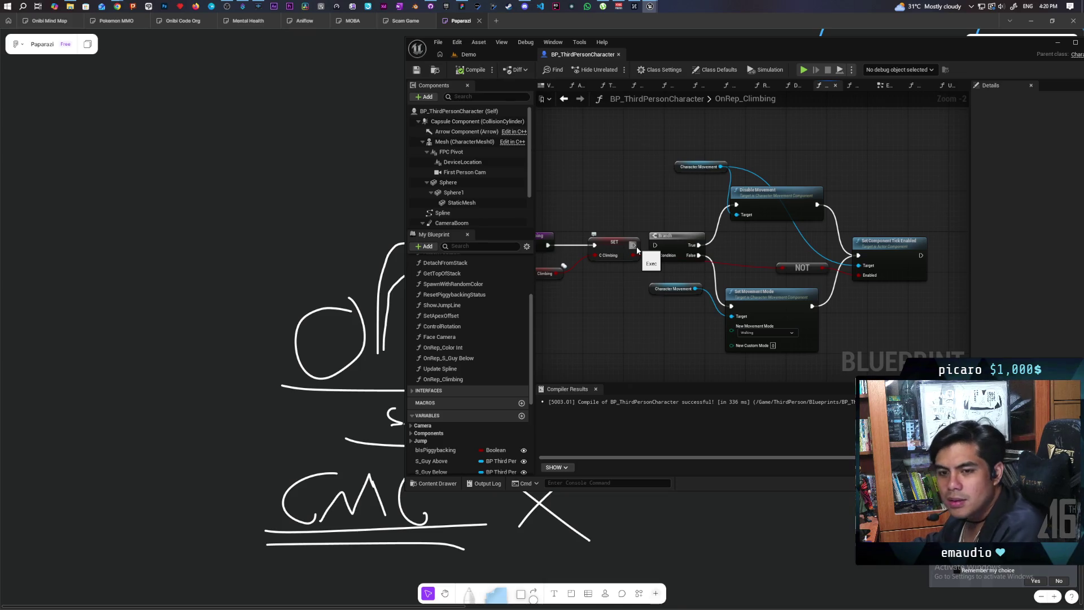
left_click_drag(820, 235, 745, 229)
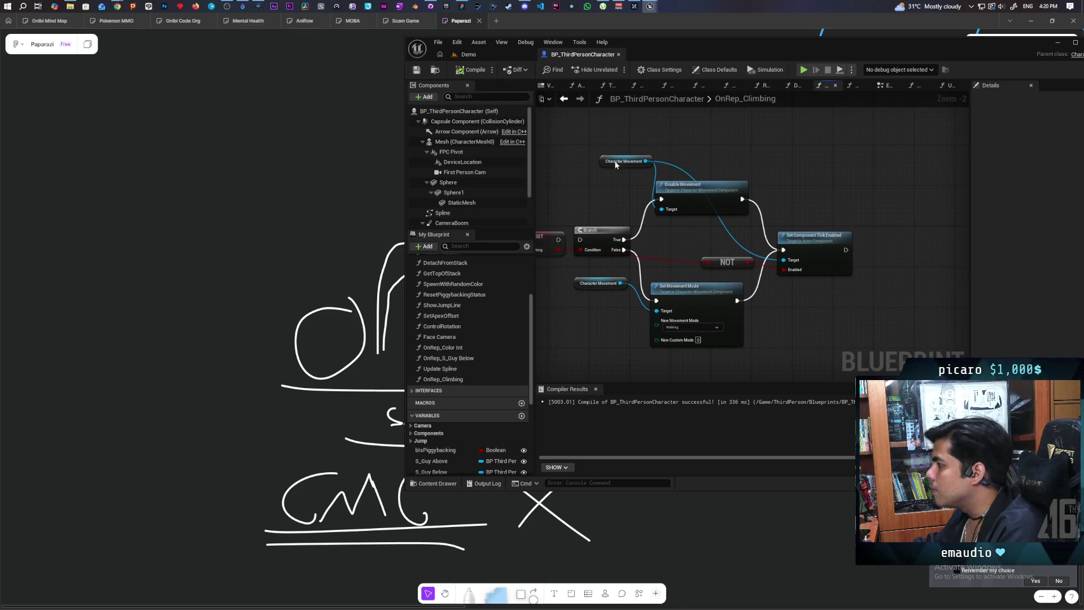
left_click_drag(746, 162, 638, 198)
mouse_move(859, 212)
left_mouse_down()
mouse_move(774, 324)
mouse_move(814, 341)
left_mouse_up()
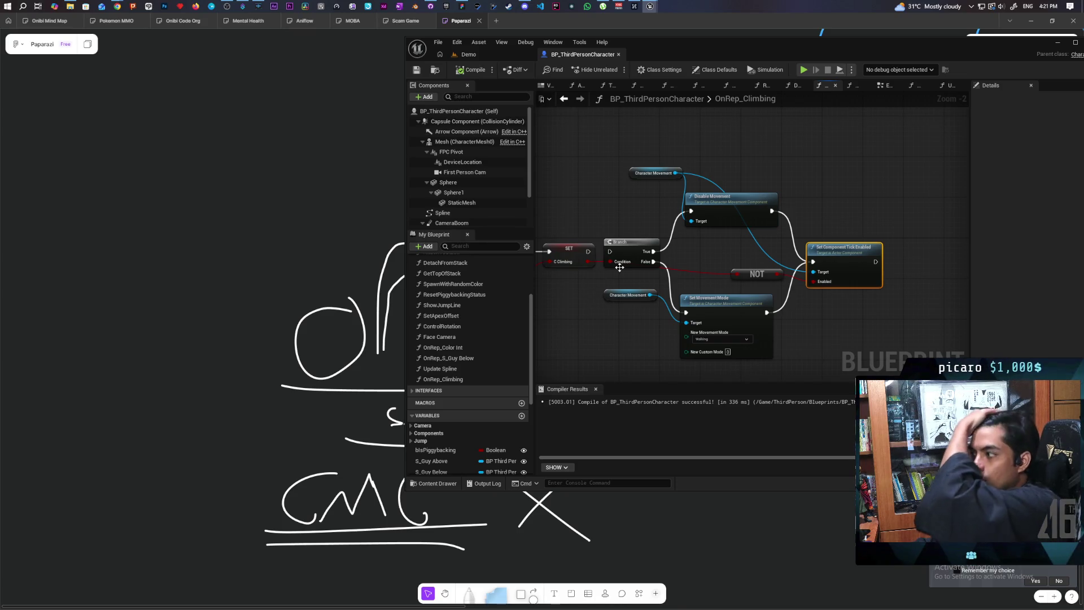
left_click(455, 111)
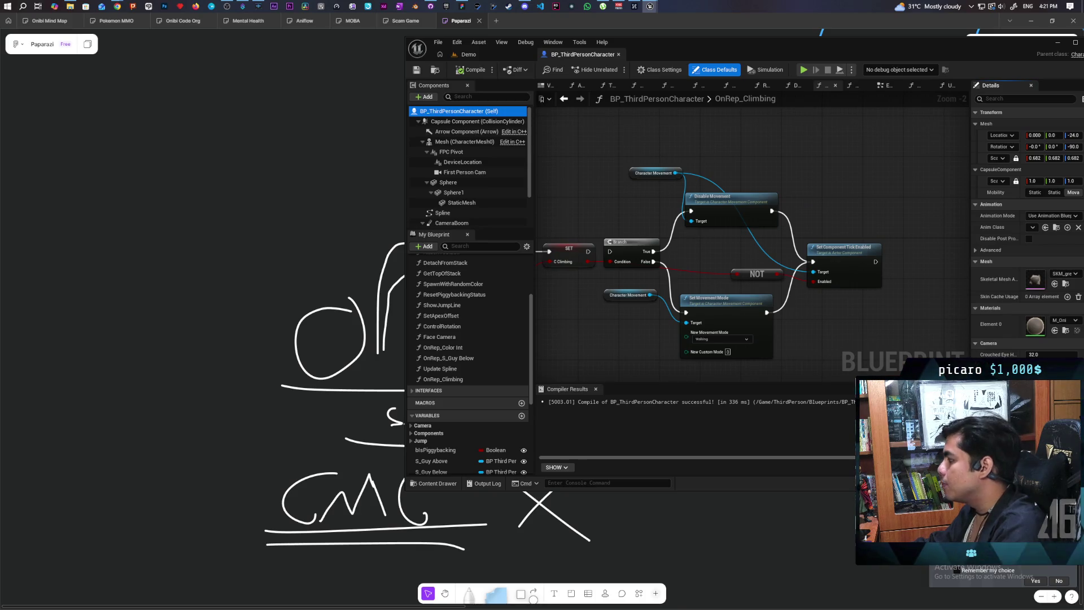
scroll(453, 204, "down", 1)
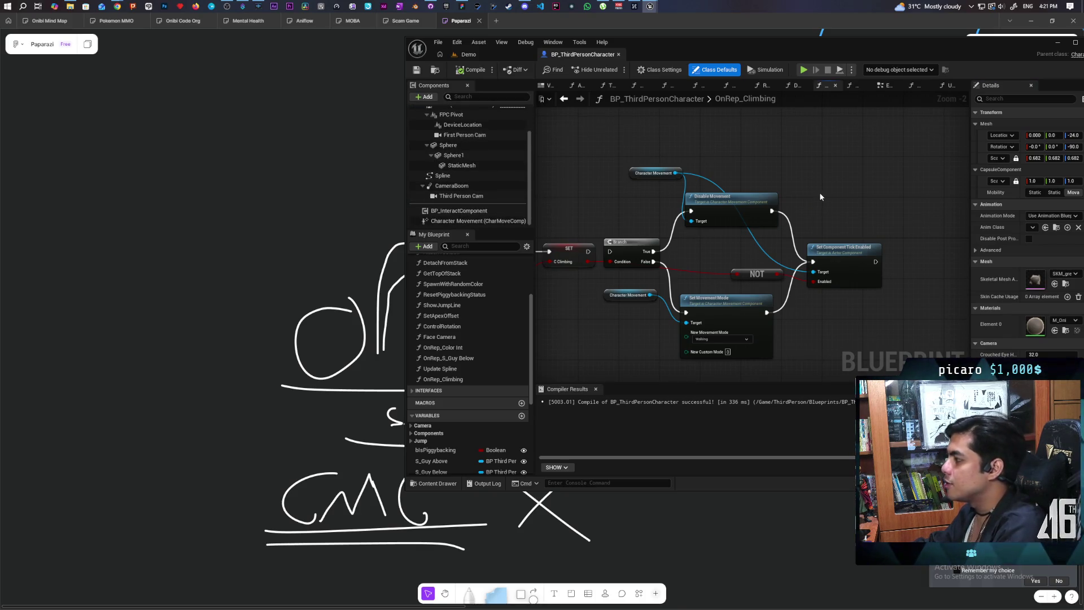
Step: Add a Set Replicate Movement node from a 'replicate' search, then delete it
left_click_drag(603, 216, 559, 188)
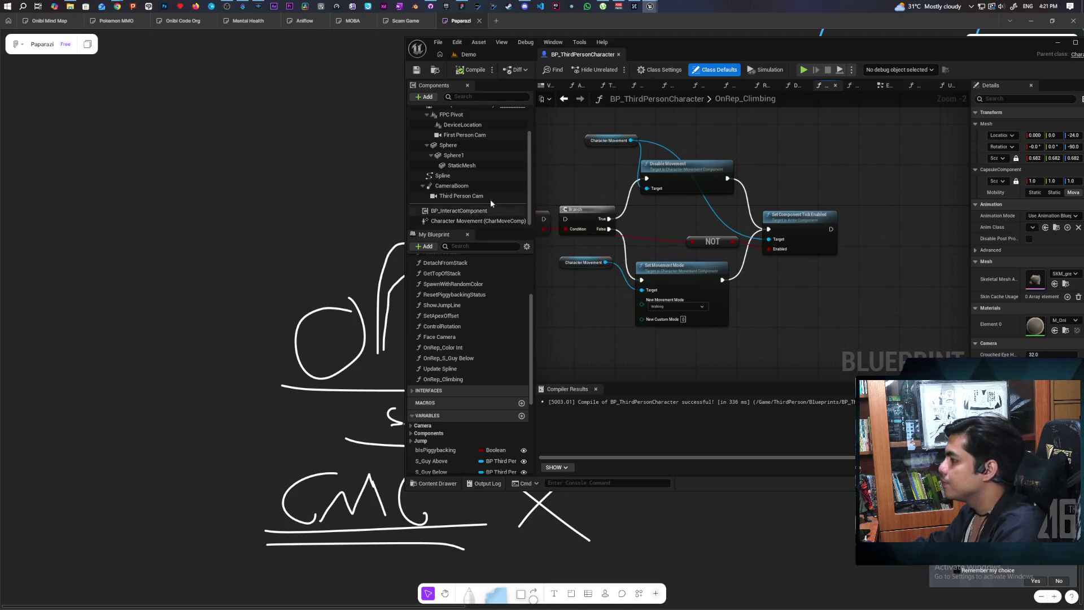
mouse_move(633, 135)
left_mouse_down()
mouse_move(617, 192)
mouse_move(734, 184)
left_mouse_up()
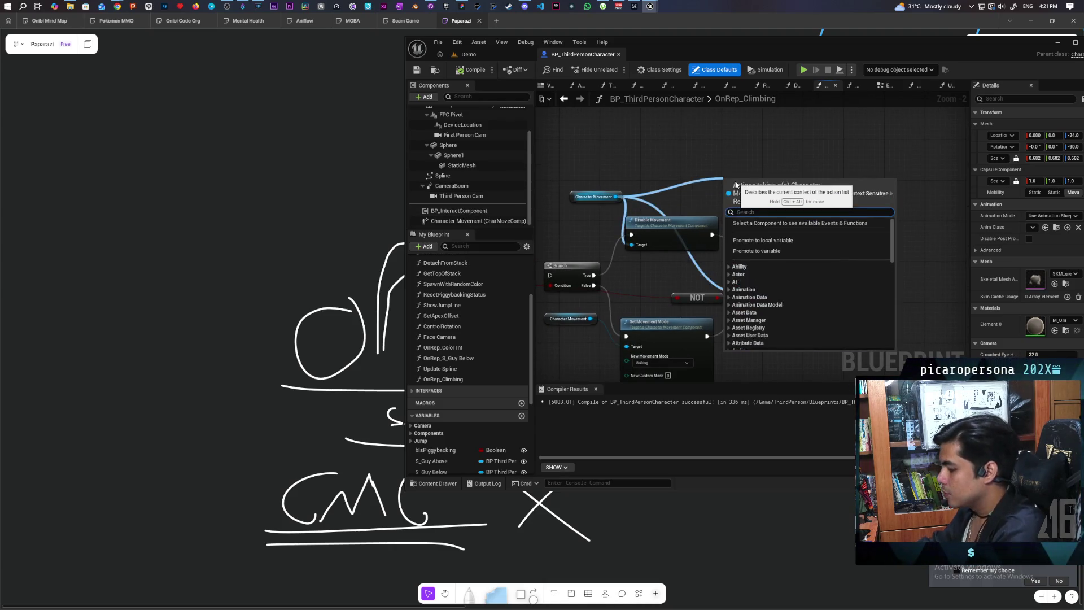
type("replicat")
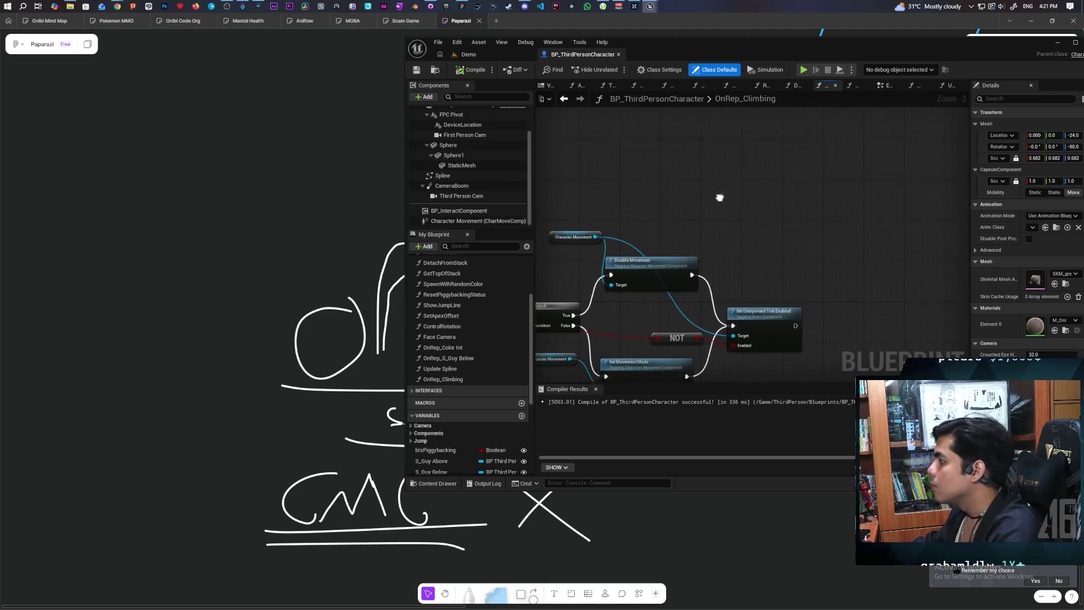
right_click(692, 204)
type("replicate")
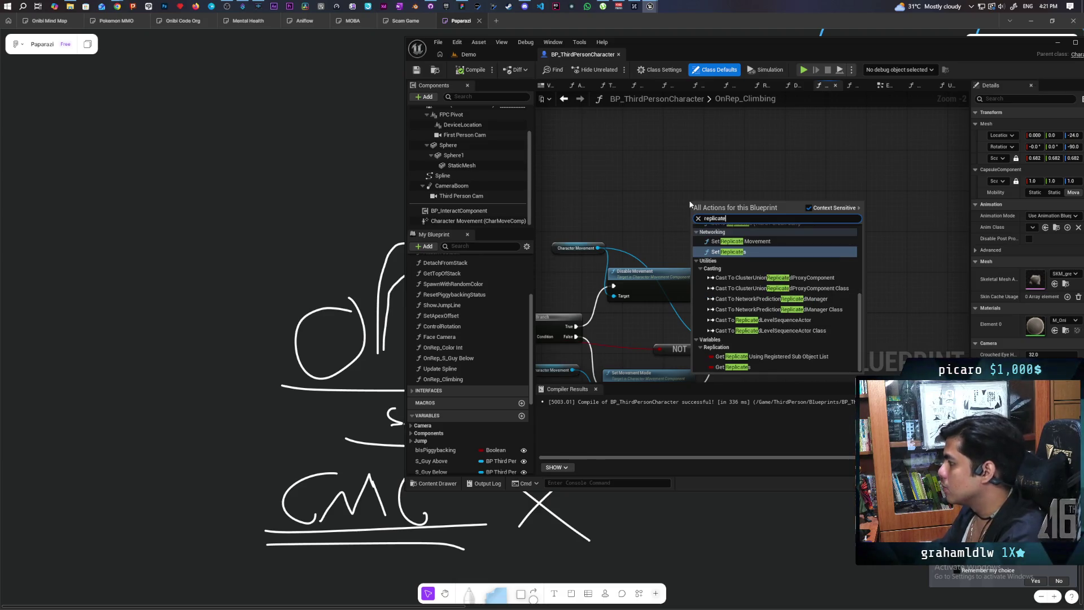
key("Up")
key("Return")
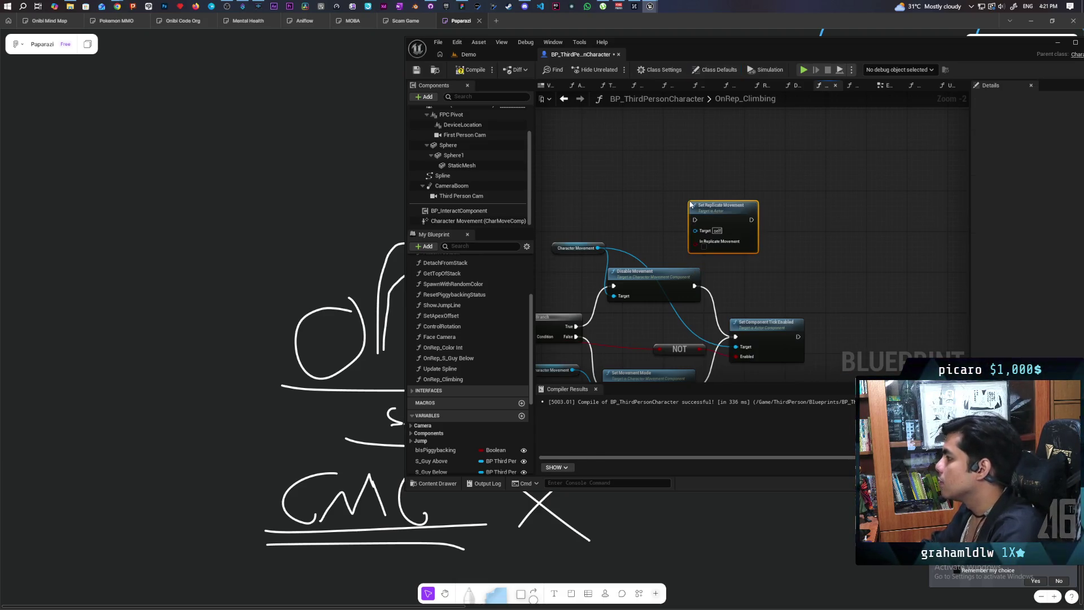
left_click_drag(717, 219, 640, 193)
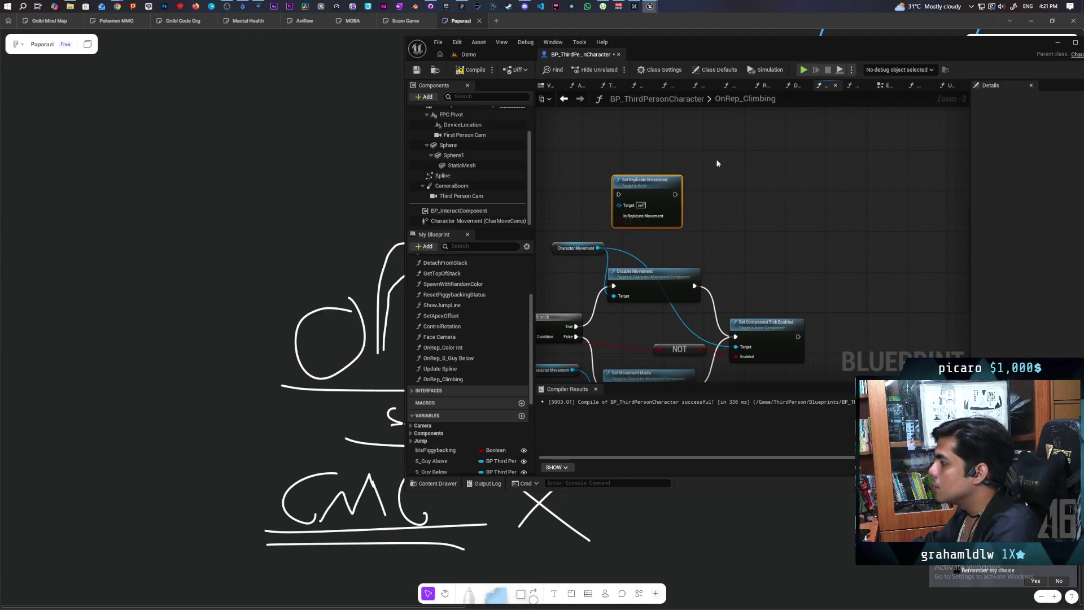
key("Delete")
Step: Re-add Set Replicate Movement via a 'replicate move' search and frame it above the movement nodes
right_click(667, 189)
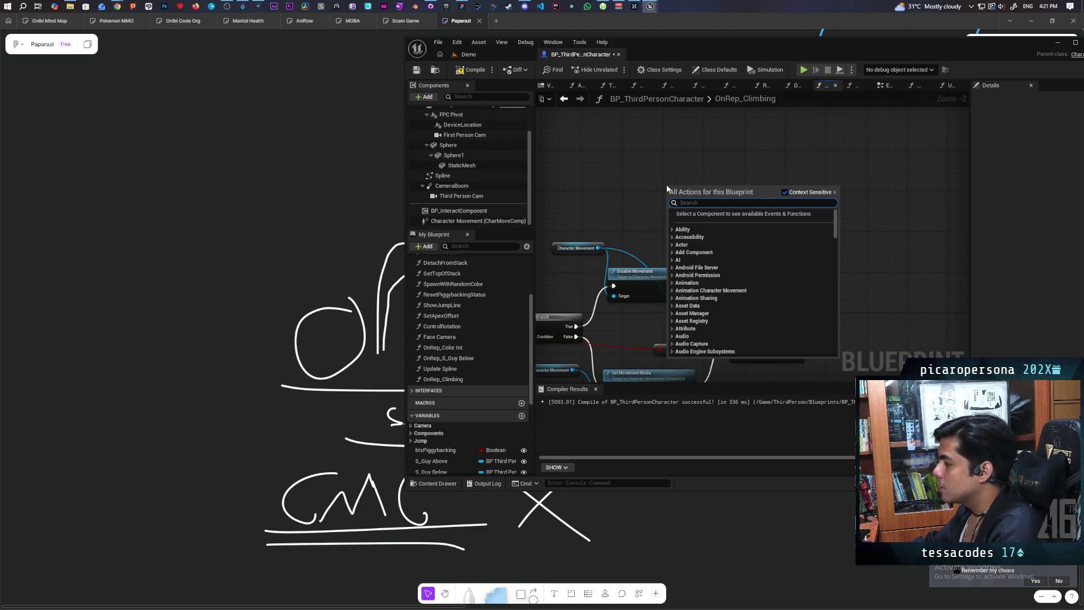
type("replicates mo")
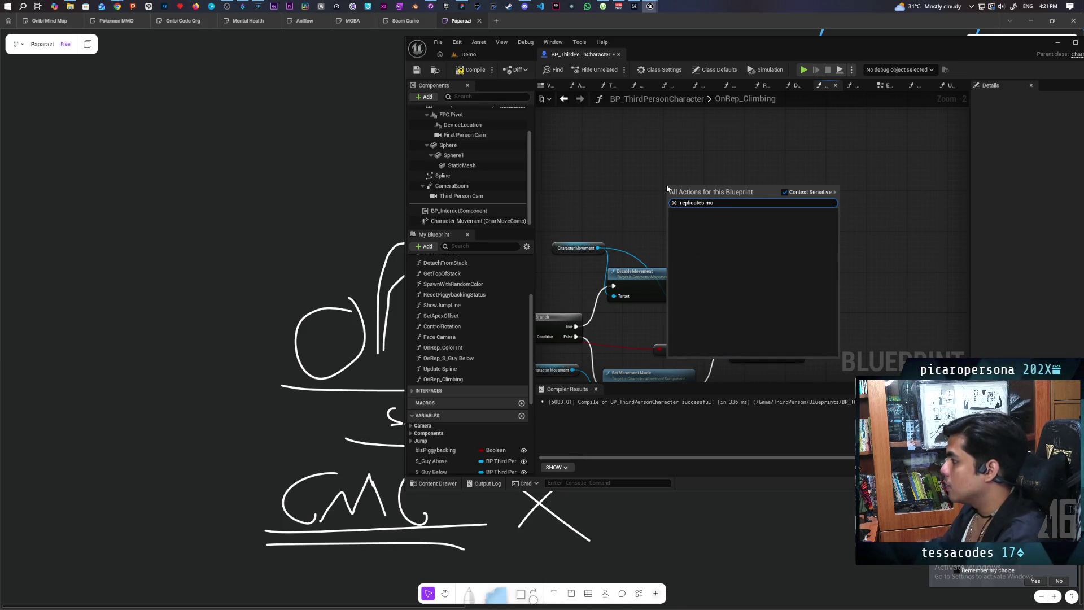
key("BackSpace")
key("BackSpace")
key("BackSpace")
key("BackSpace")
type(" move")
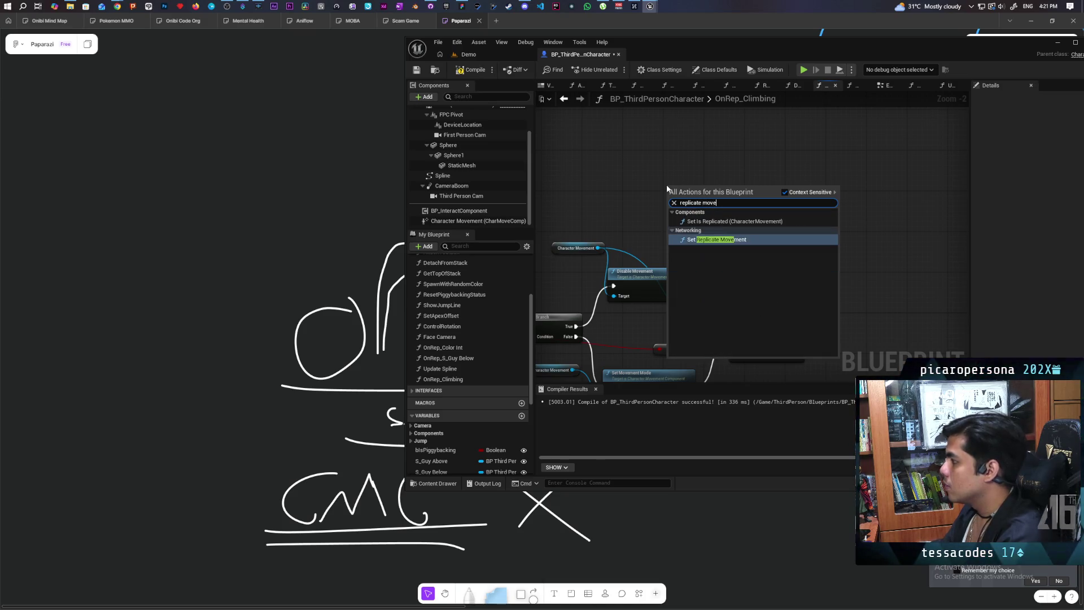
left_click(693, 241)
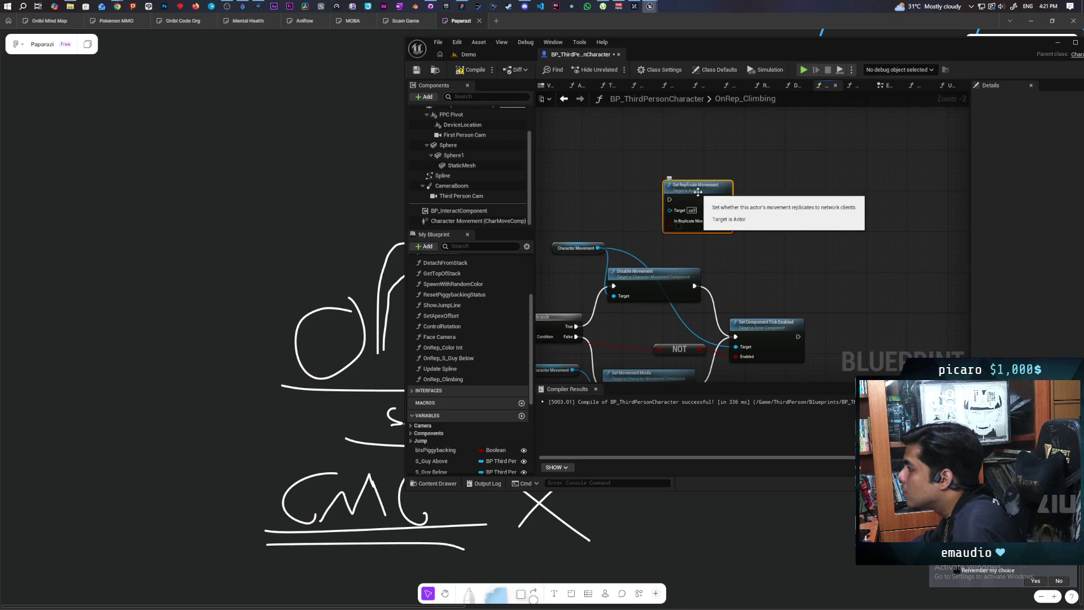
scroll(712, 225, "up", 1)
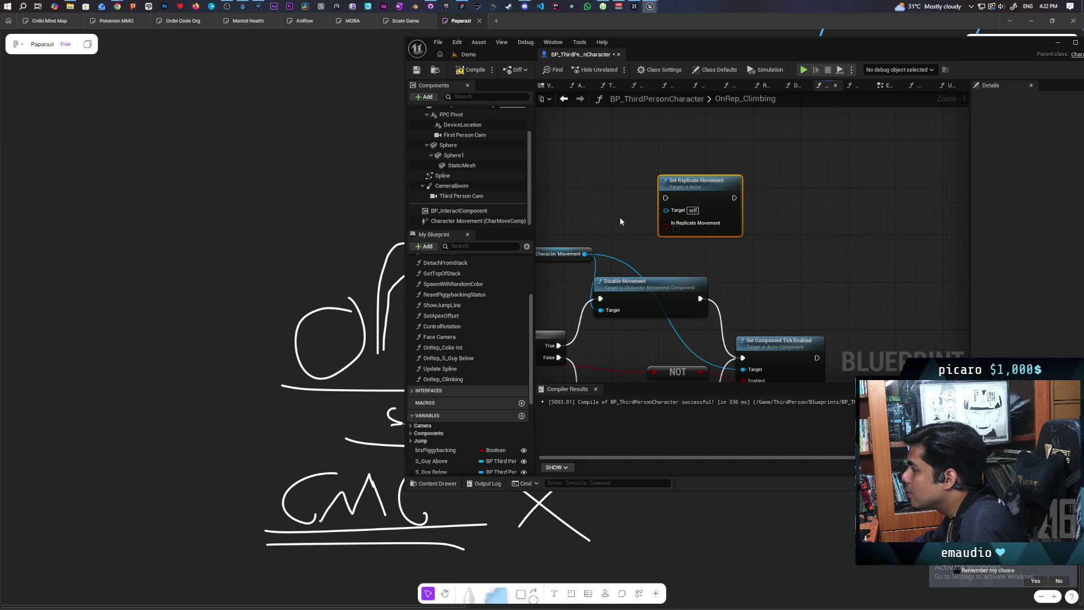
mouse_move(610, 215)
left_mouse_down()
mouse_move(641, 223)
mouse_move(689, 206)
left_mouse_up()
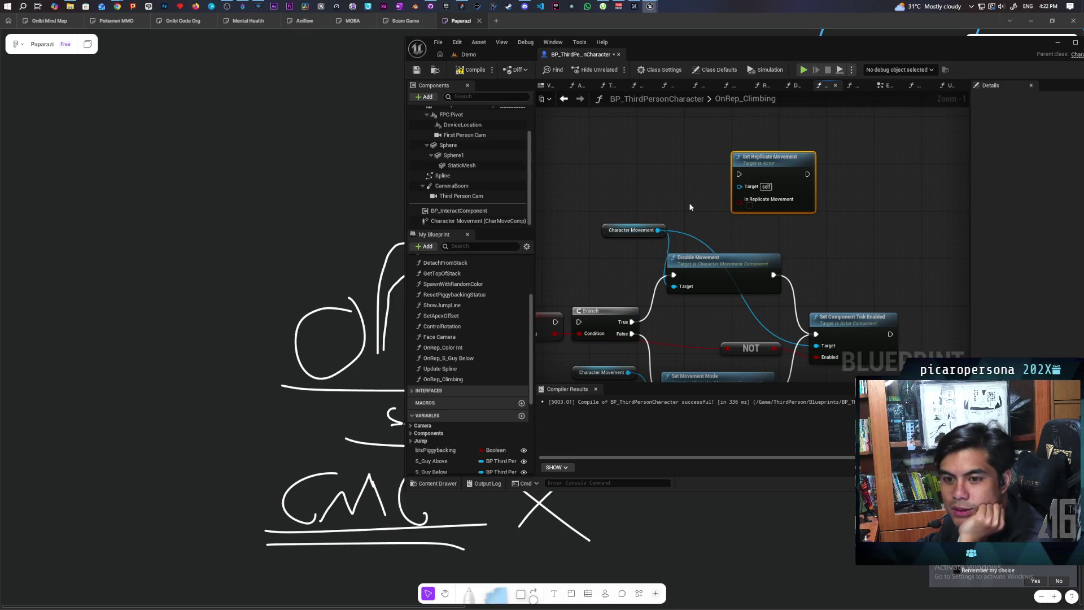
left_click_drag(823, 219, 759, 228)
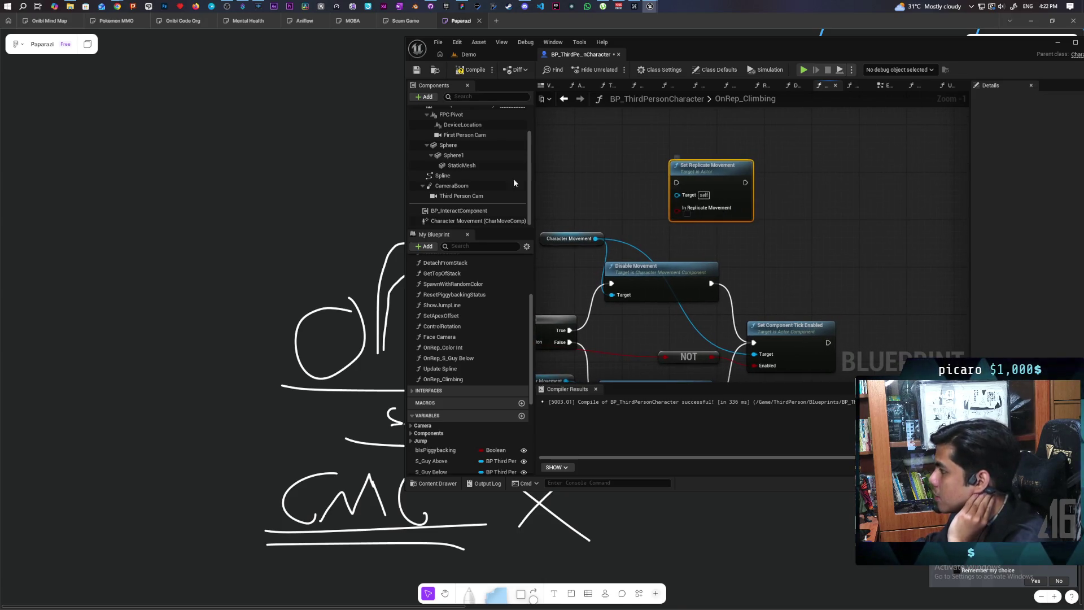
scroll(480, 170, "up", 3)
mouse_move(648, 52)
left_mouse_down()
mouse_move(440, 107)
mouse_move(404, 104)
left_mouse_up()
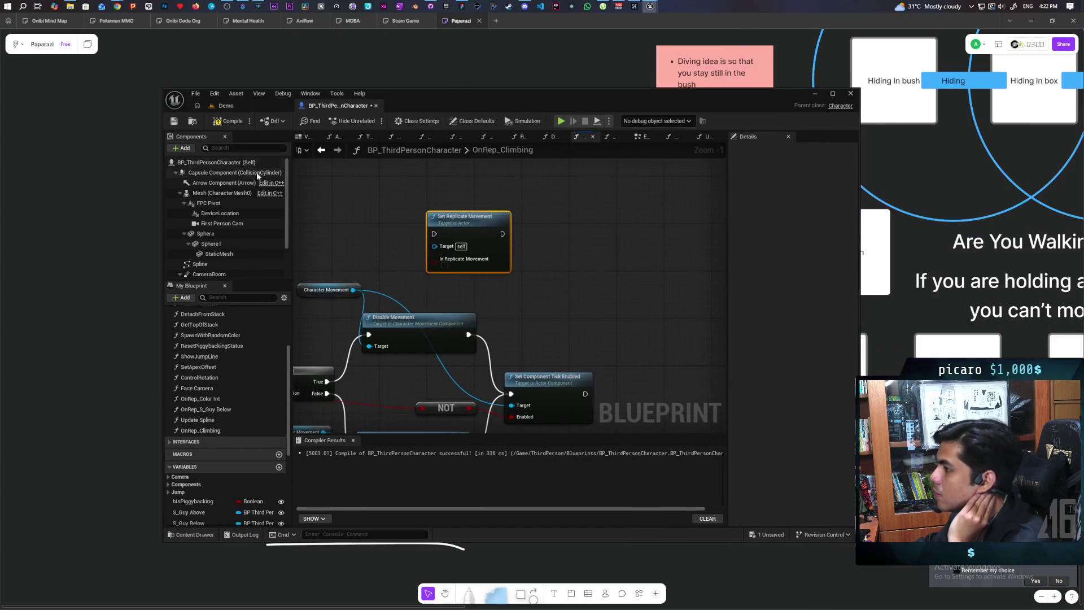
Step: Show the character's Replicate Movement class setting and pan to the Branch and Set Movement Mode nodes
left_click(226, 163)
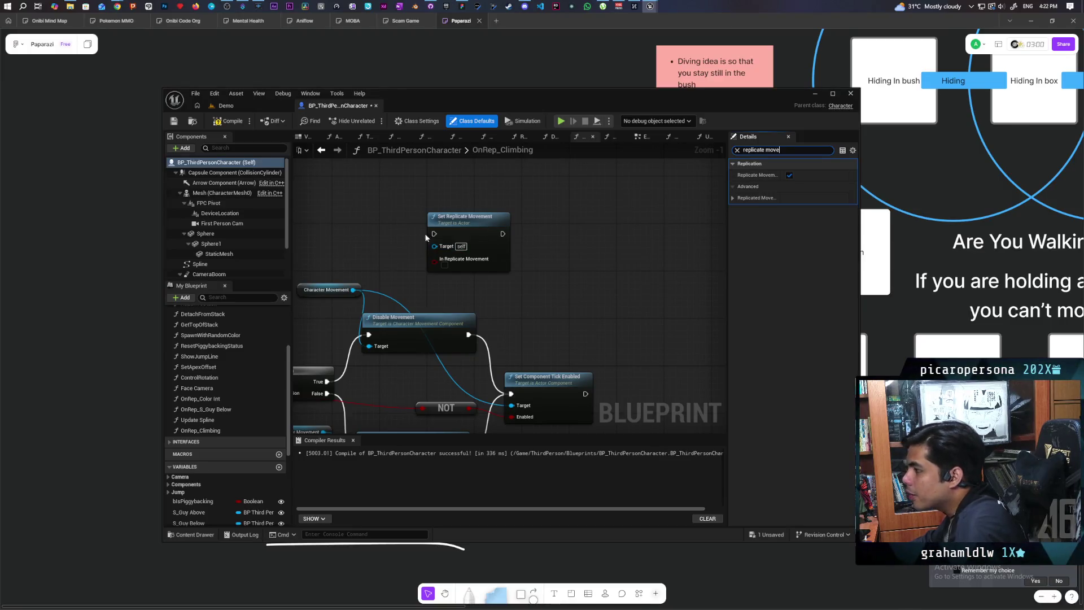
mouse_move(754, 177)
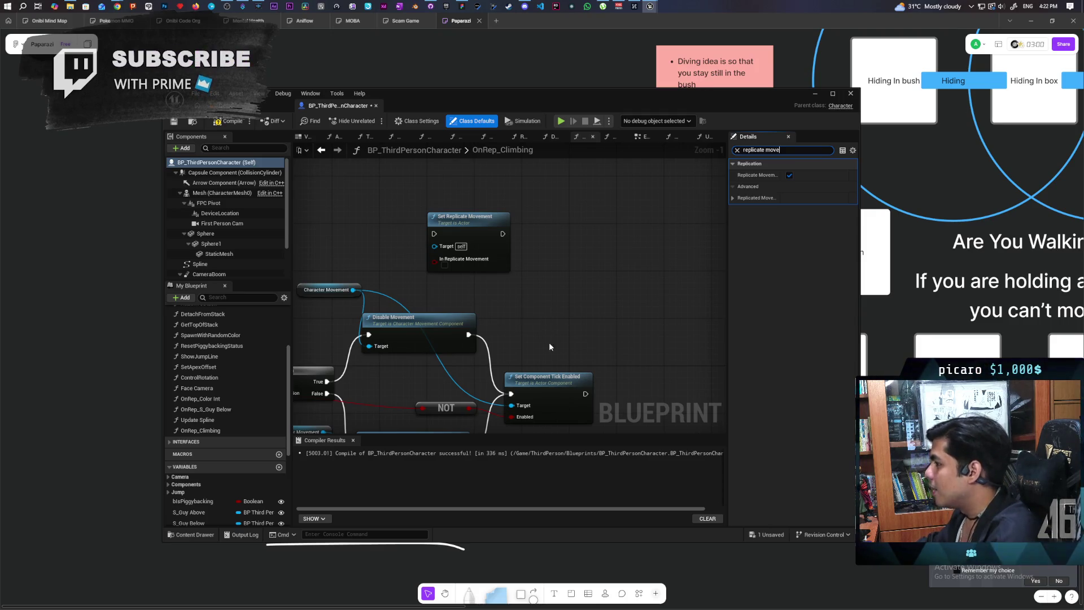
mouse_move(549, 342)
left_mouse_down()
mouse_move(588, 280)
mouse_move(591, 300)
left_mouse_up()
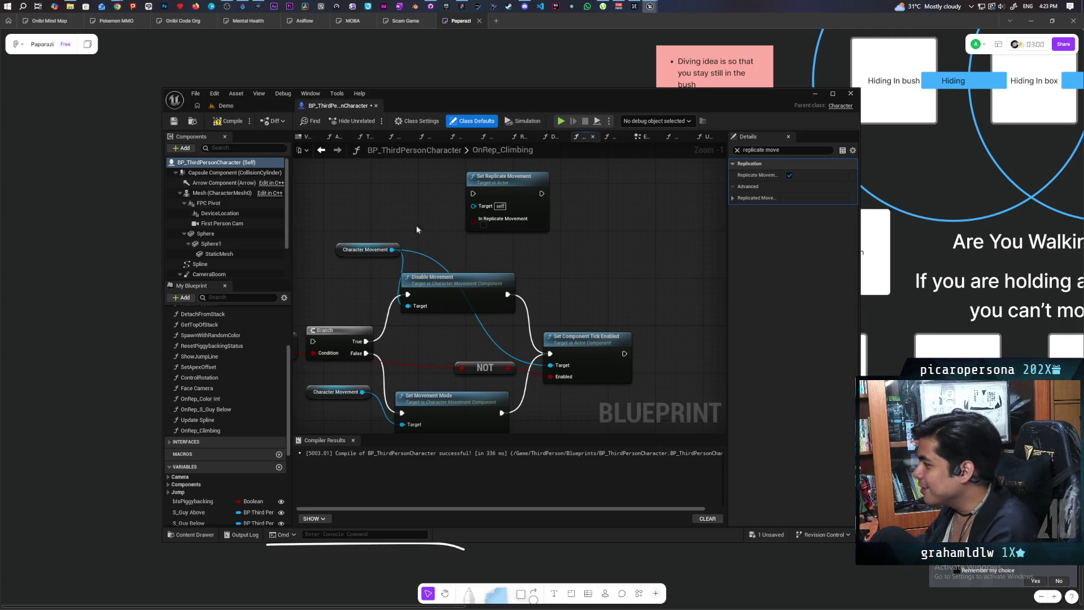
Step: Pan the graph past Set Movement Mode back to the OnRep_Climbing event and Branch
mouse_move(417, 229)
left_mouse_down()
mouse_move(400, 215)
mouse_move(437, 293)
mouse_move(450, 288)
mouse_move(454, 316)
mouse_move(533, 267)
mouse_move(612, 249)
mouse_move(581, 261)
left_mouse_up()
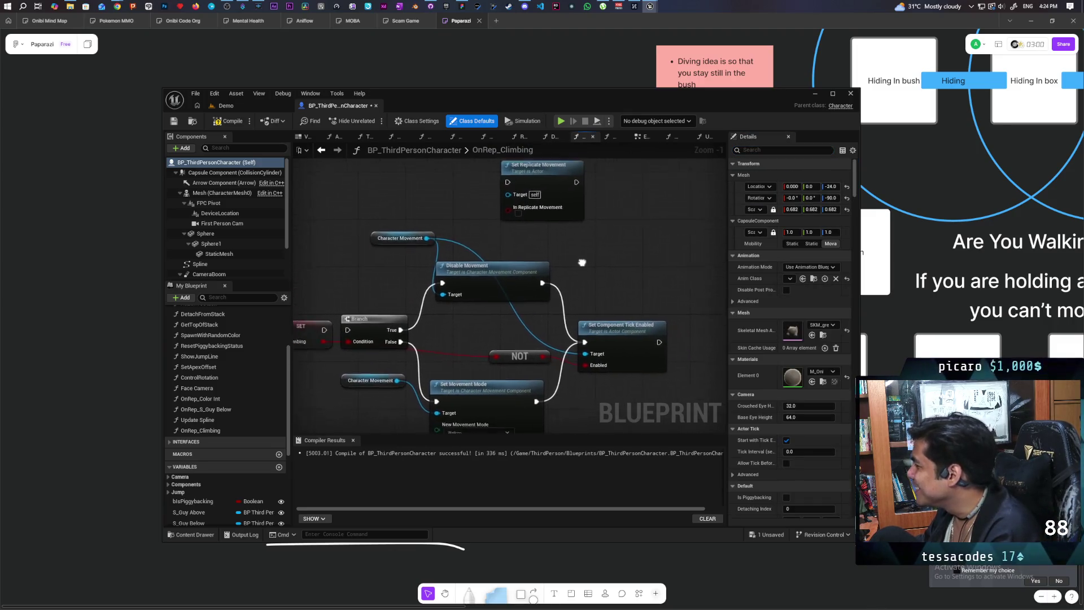
mouse_move(452, 286)
left_mouse_down()
mouse_move(484, 288)
mouse_move(435, 312)
left_mouse_up()
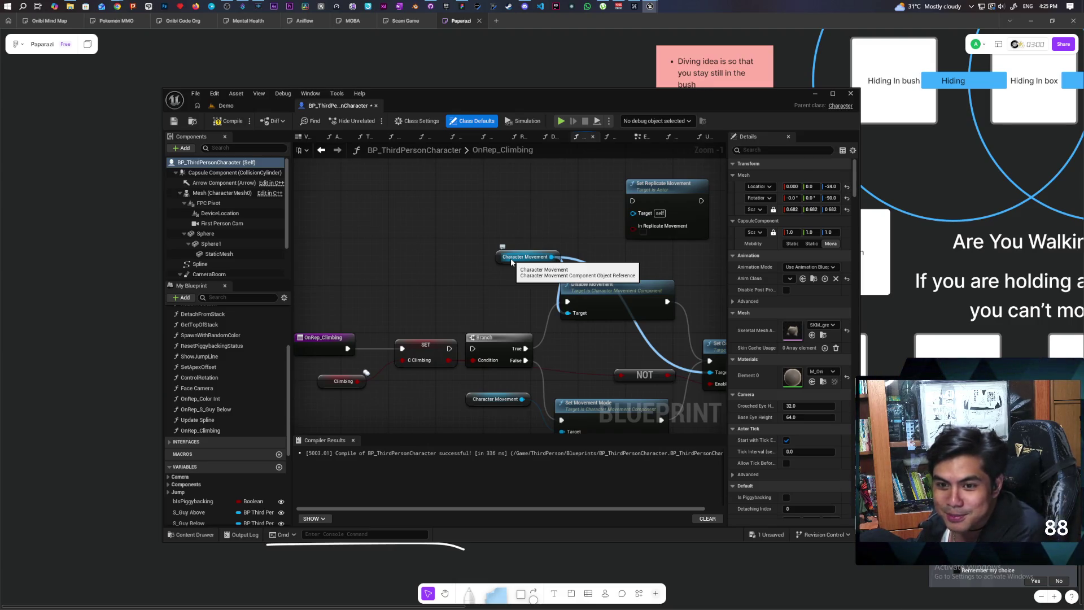
mouse_move(612, 253)
left_mouse_down()
mouse_move(479, 222)
mouse_move(564, 186)
mouse_move(492, 242)
left_mouse_up()
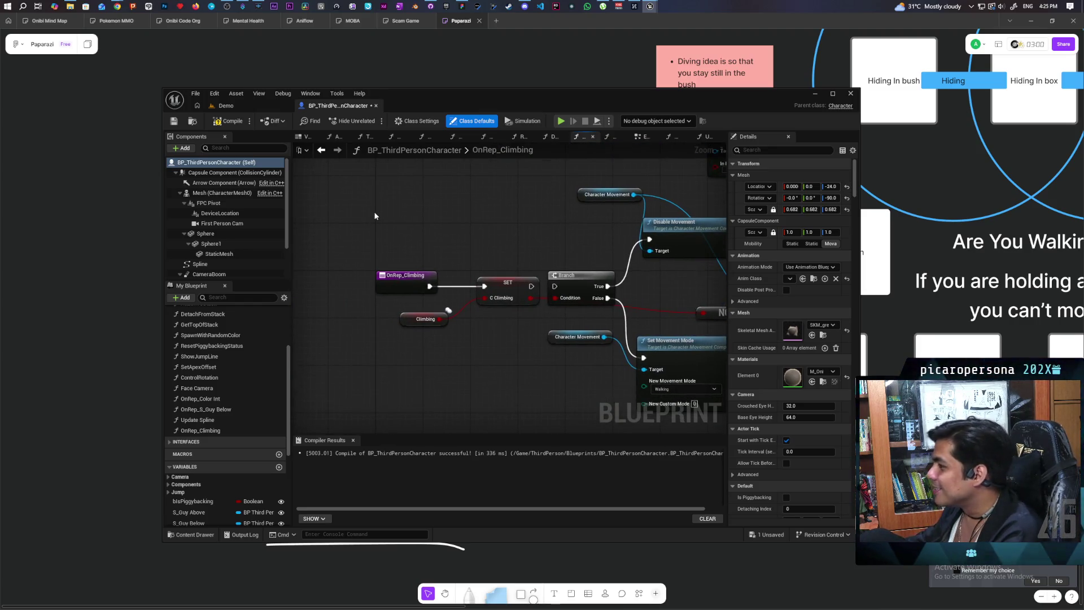
key("ctrl+s")
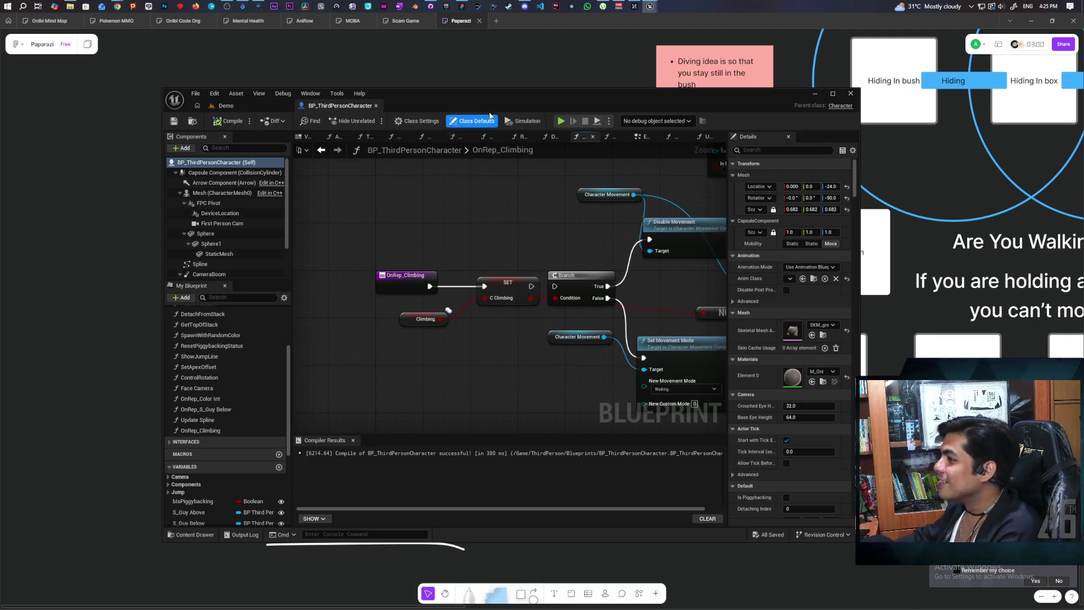
left_click_drag(500, 99, 649, 53)
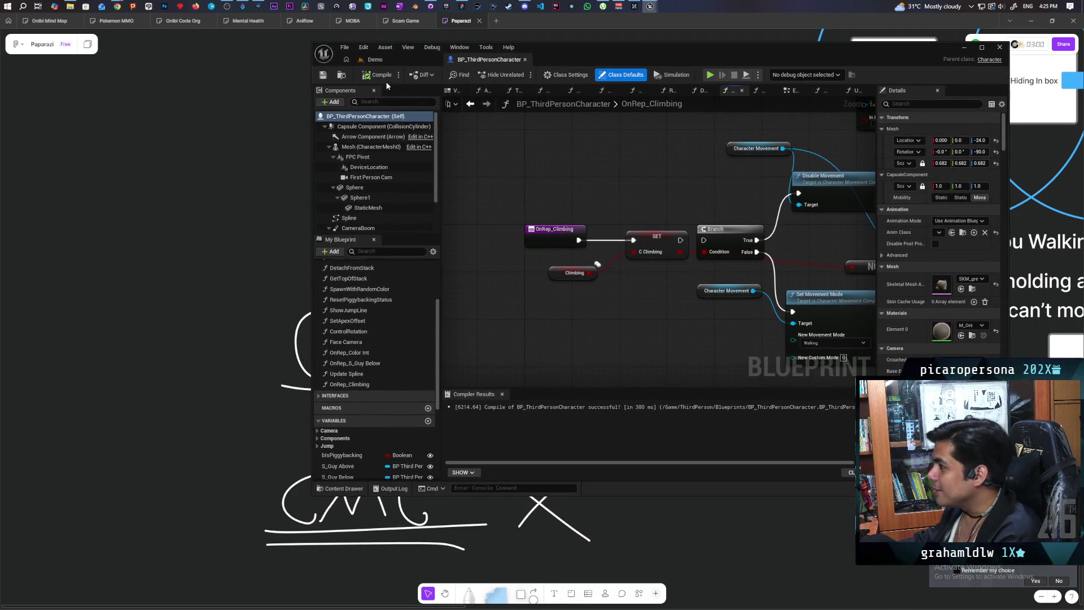
left_click(386, 60)
mouse_move(600, 282)
left_mouse_down()
mouse_move(570, 294)
mouse_move(577, 332)
left_mouse_up()
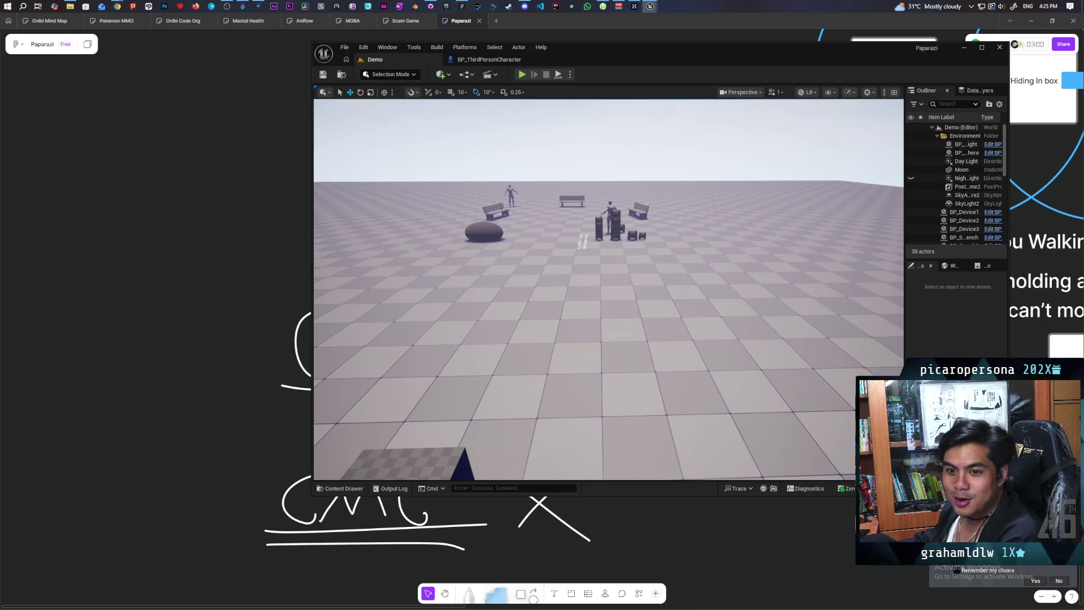
mouse_move(577, 331)
left_mouse_down()
mouse_move(572, 305)
mouse_move(798, 290)
mouse_move(796, 357)
mouse_move(890, 273)
mouse_move(783, 289)
left_mouse_up()
left_click(489, 59)
scroll(696, 195, "down", 3)
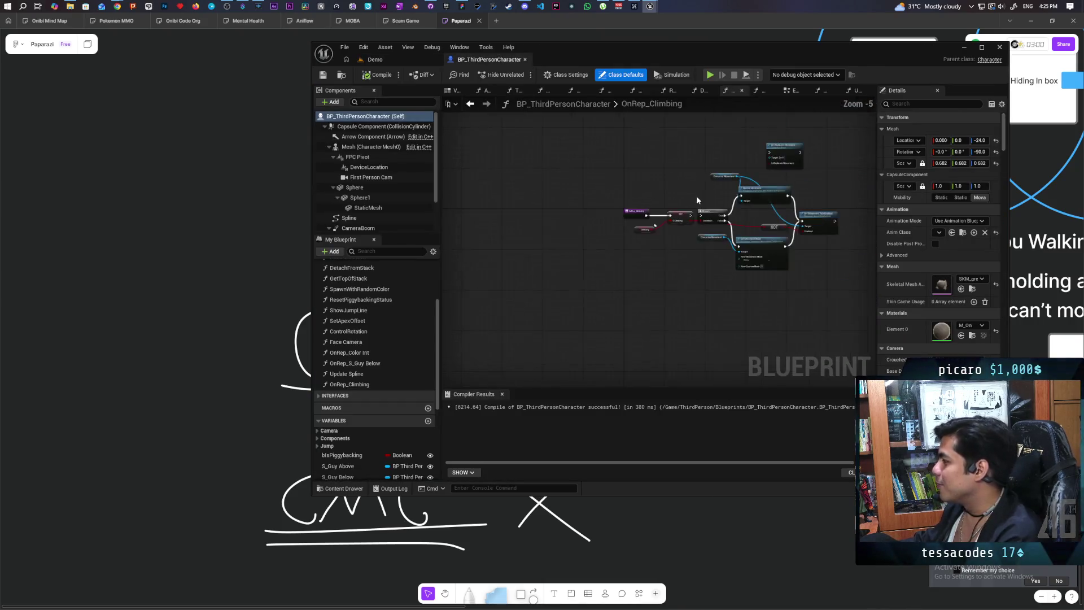
scroll(577, 237, "up", 5)
left_click_drag(746, 149, 727, 192)
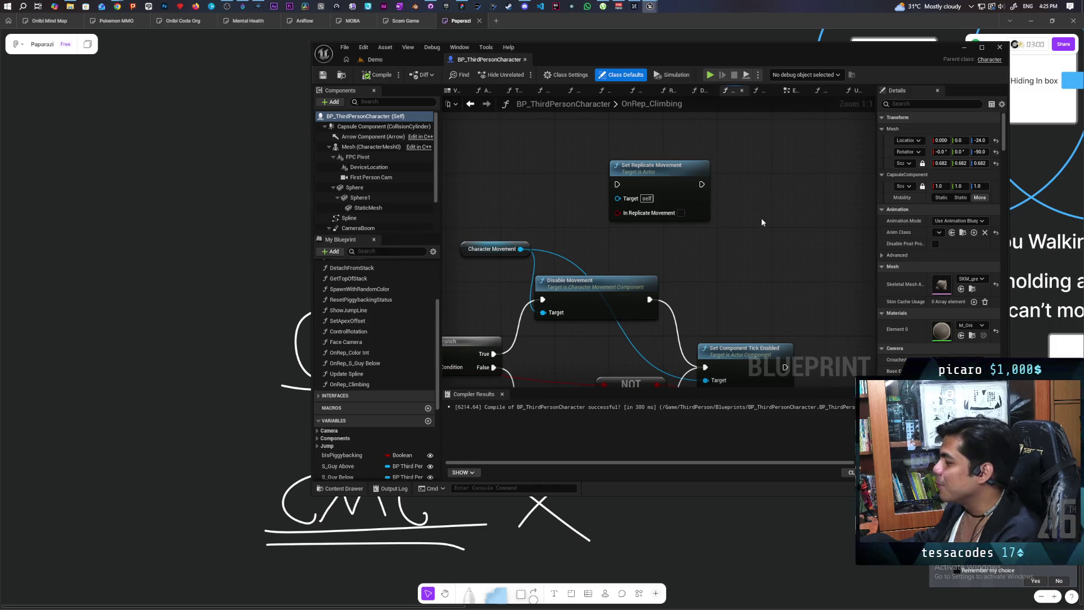
Step: Move the Set Replicate Movement node up and left, above the Character Movement node
mouse_move(736, 241)
left_mouse_down()
mouse_move(712, 211)
mouse_move(613, 250)
mouse_move(622, 262)
left_mouse_up()
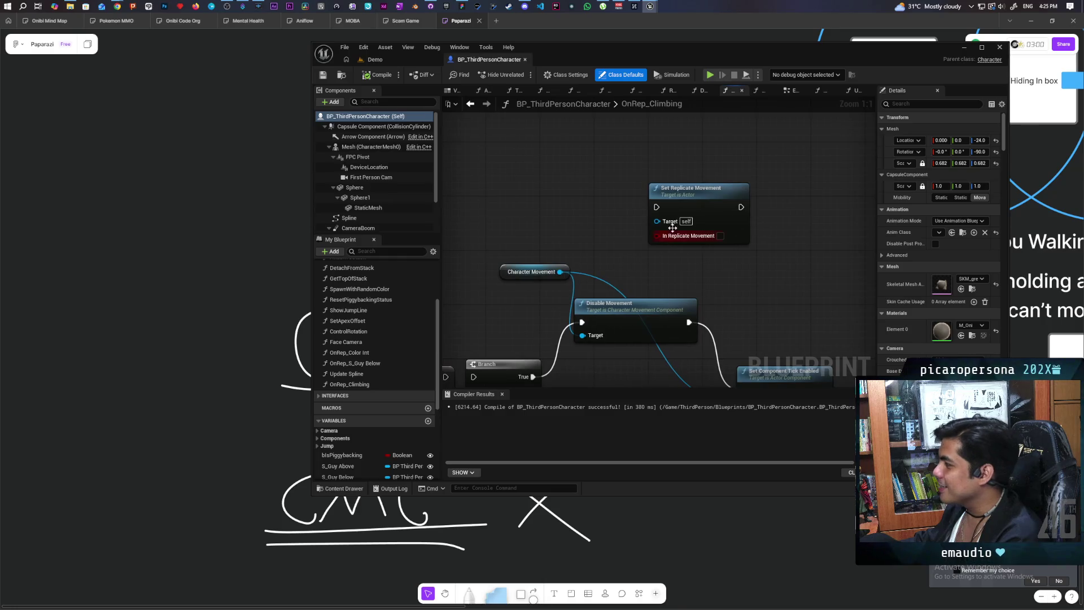
left_click_drag(710, 215, 628, 201)
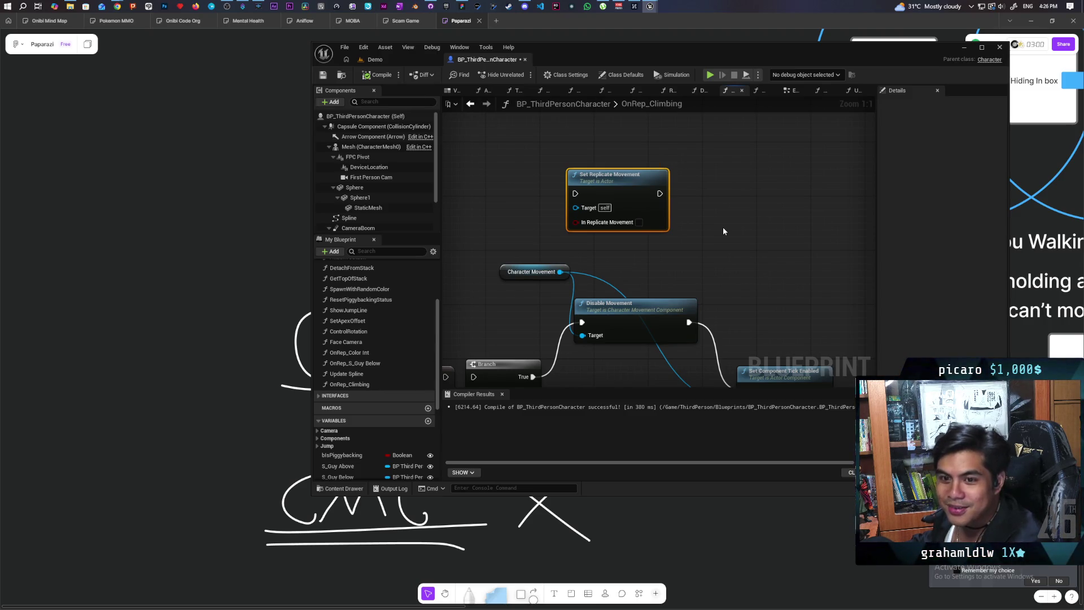
left_click_drag(627, 191, 586, 177)
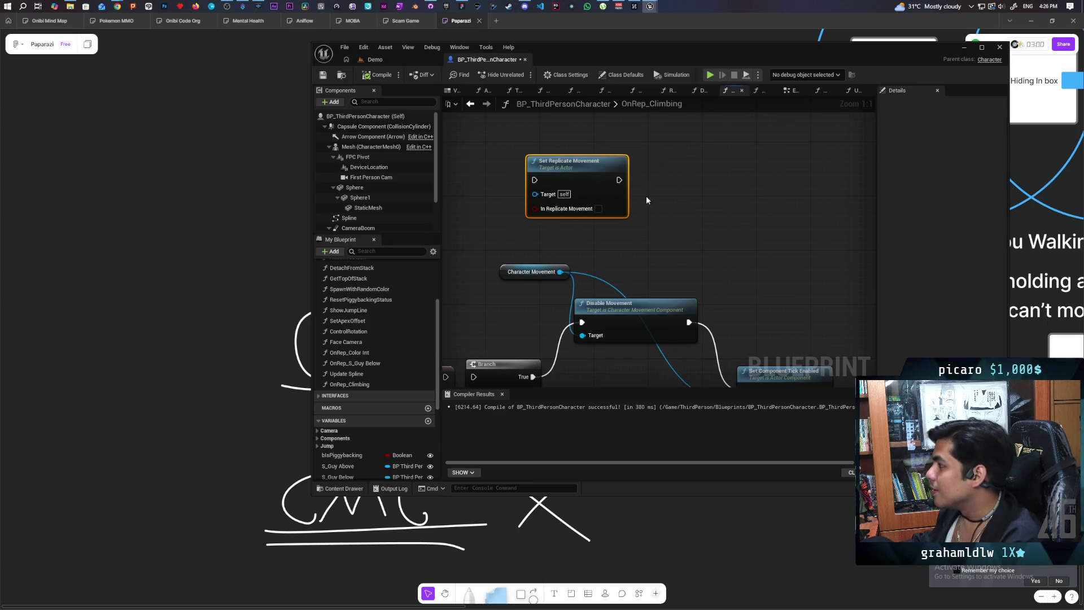
right_click(704, 186)
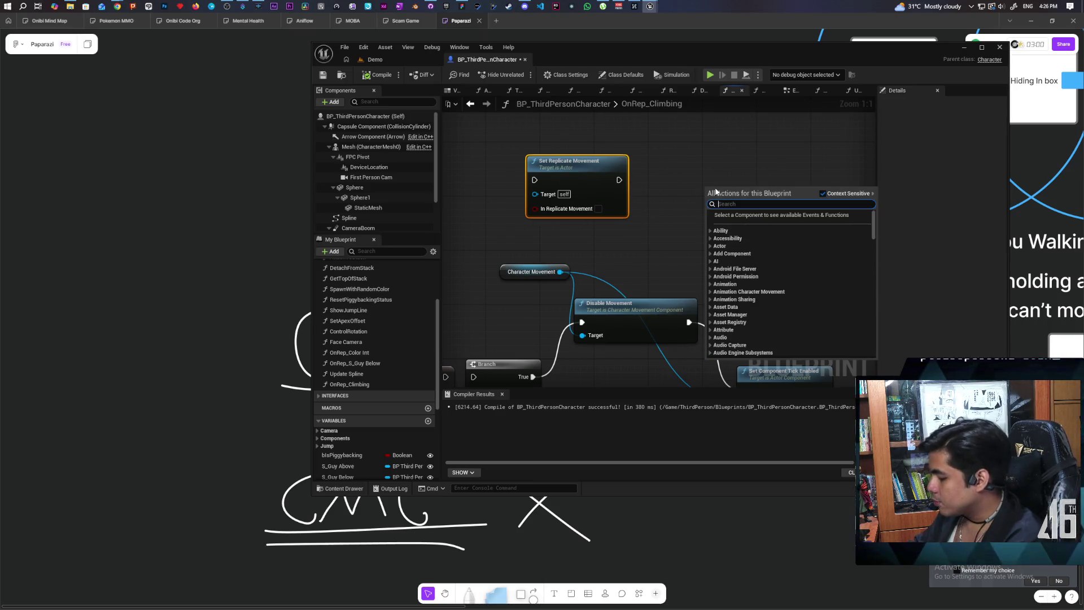
Step: Add a Set Replicates node via 'set replica' search and place it beside Set Replicate Movement
type("re")
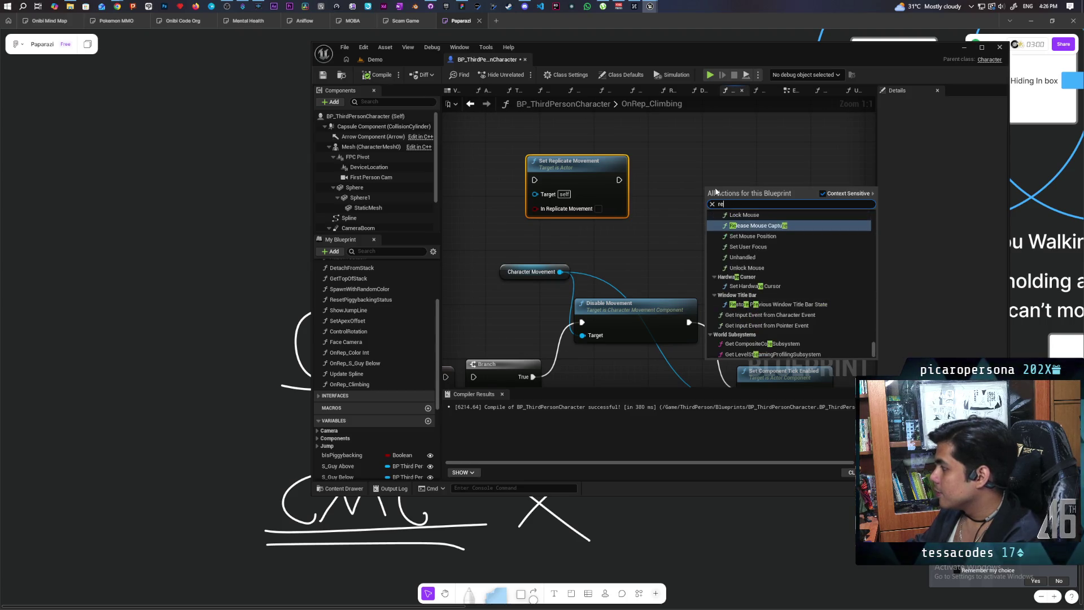
key("BackSpace")
key("BackSpace")
type("set replica")
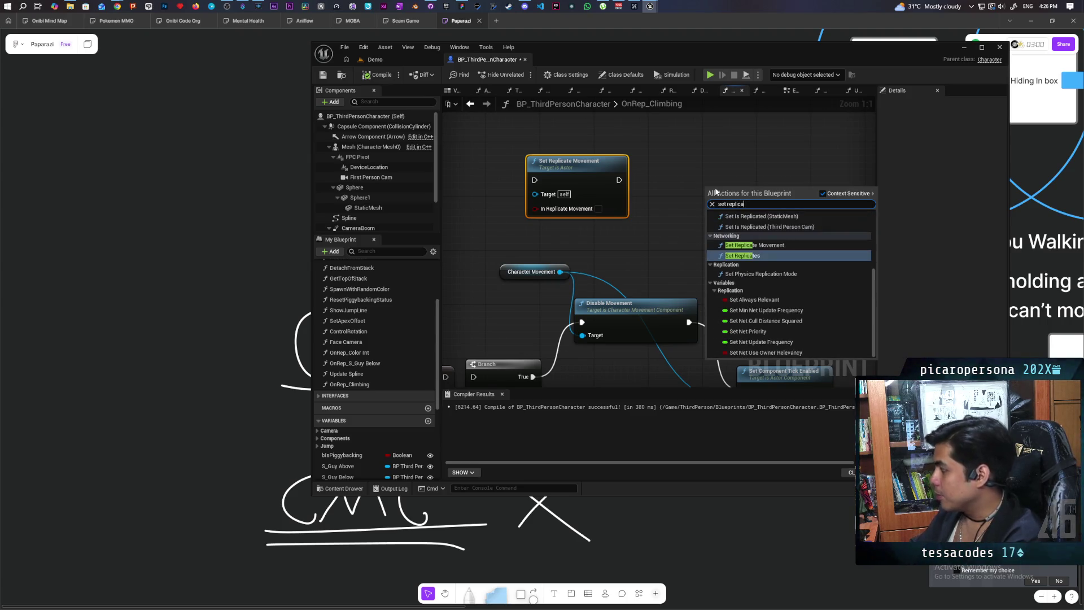
left_click(763, 253)
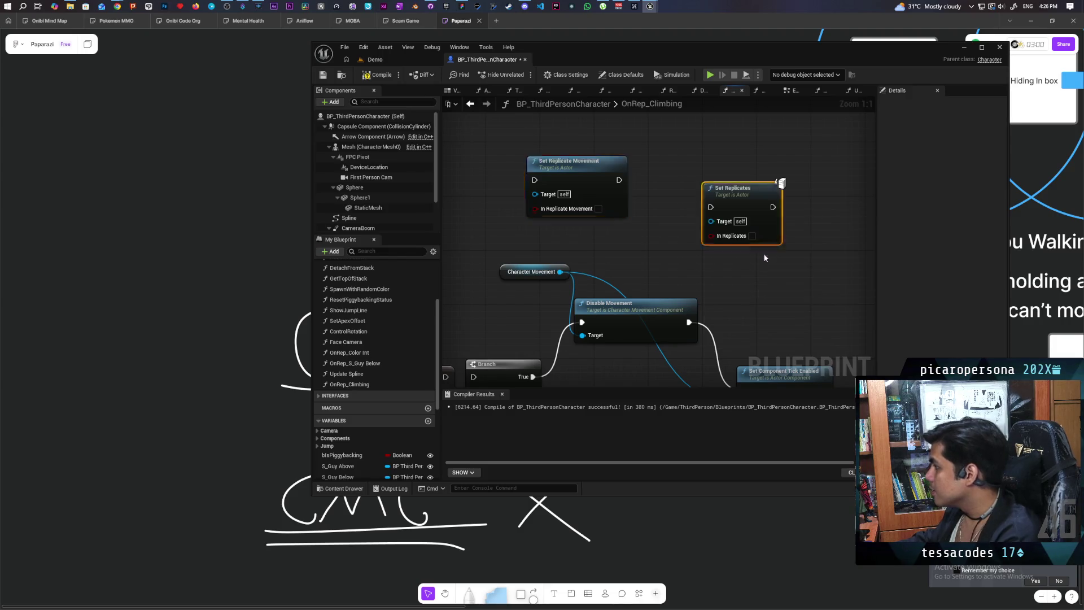
mouse_move(743, 208)
left_mouse_down()
mouse_move(703, 175)
mouse_move(697, 182)
left_mouse_up()
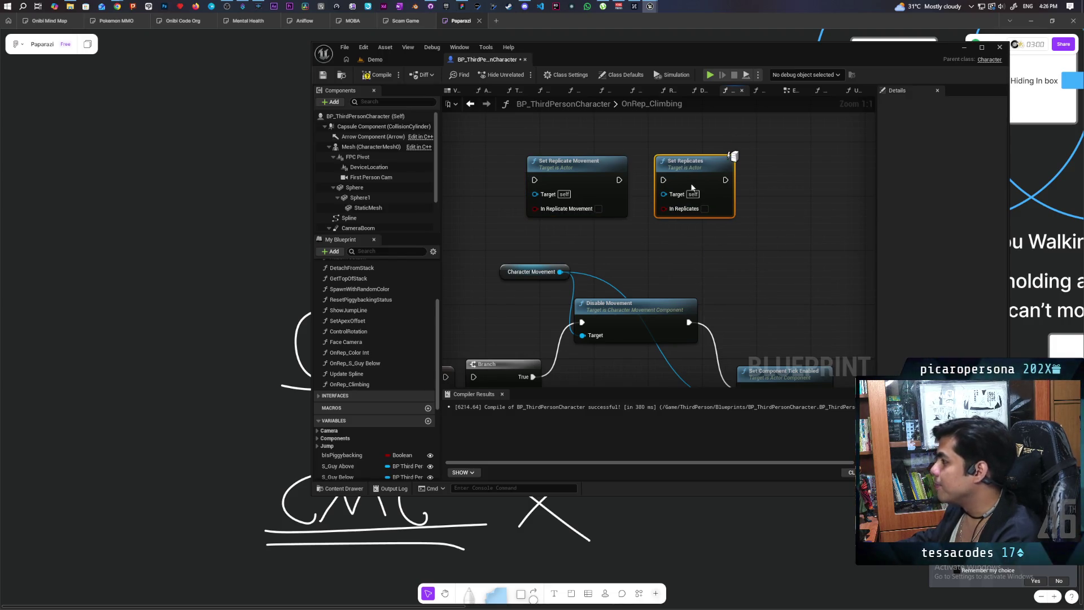
scroll(701, 216, "down", 1)
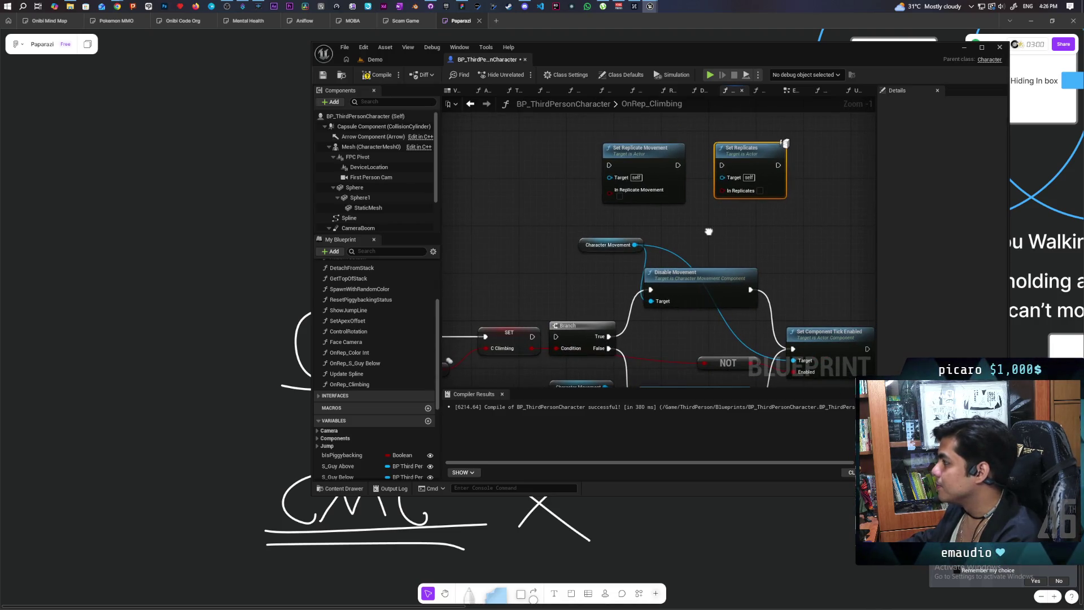
left_click_drag(708, 232, 706, 233)
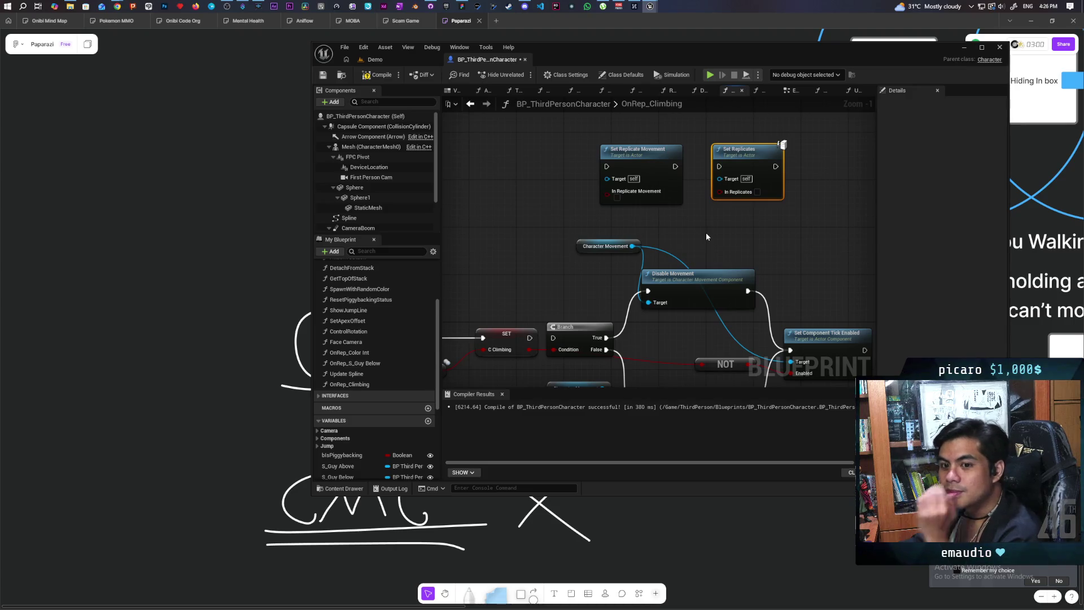
left_click_drag(851, 126, 697, 206)
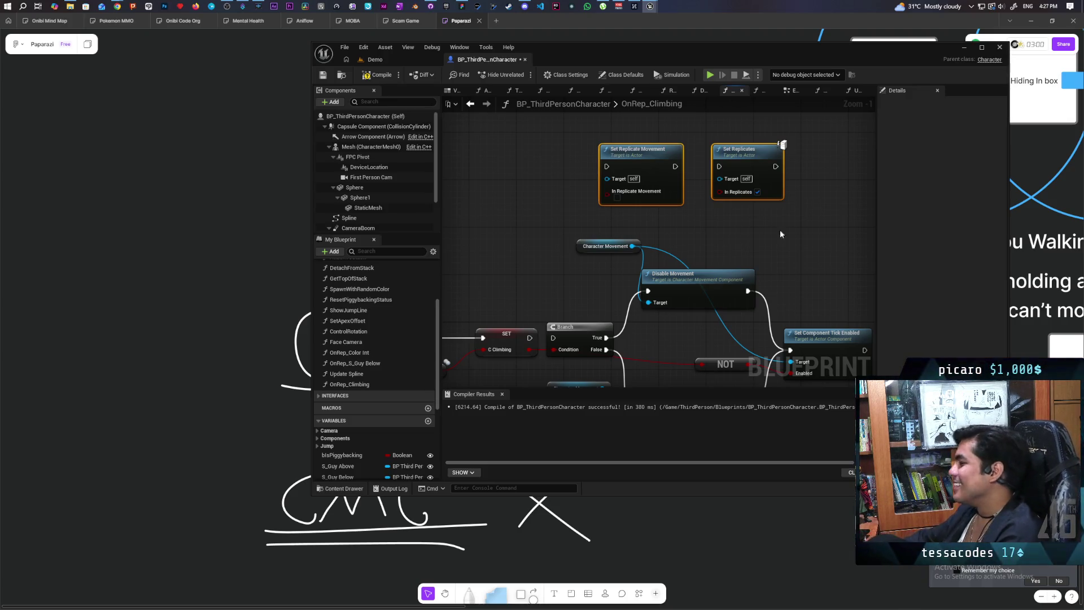
mouse_move(780, 229)
left_mouse_down()
mouse_move(677, 187)
mouse_move(696, 225)
left_mouse_up()
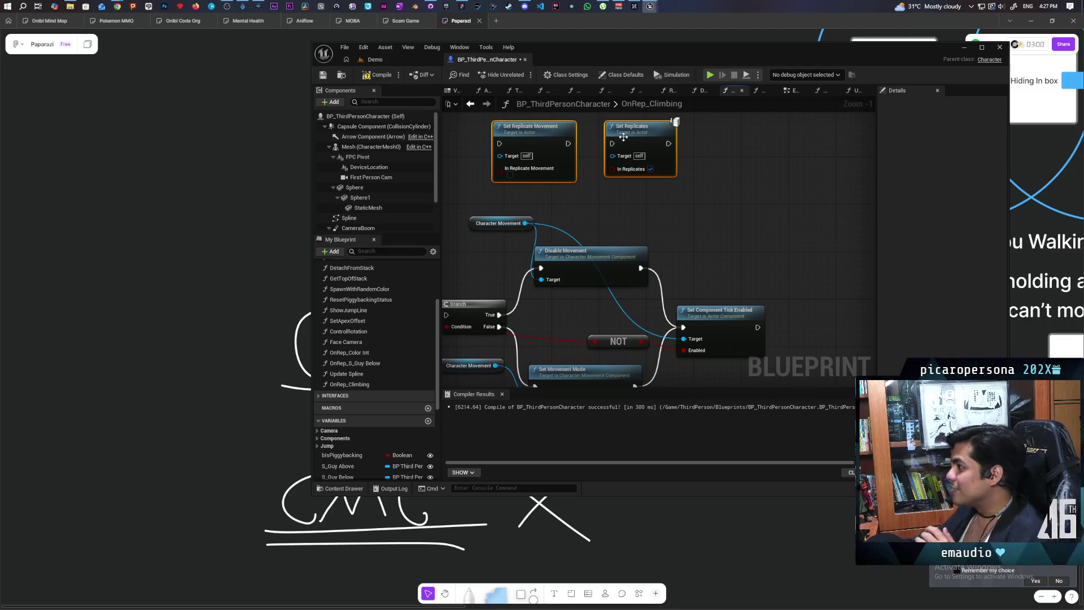
mouse_move(635, 129)
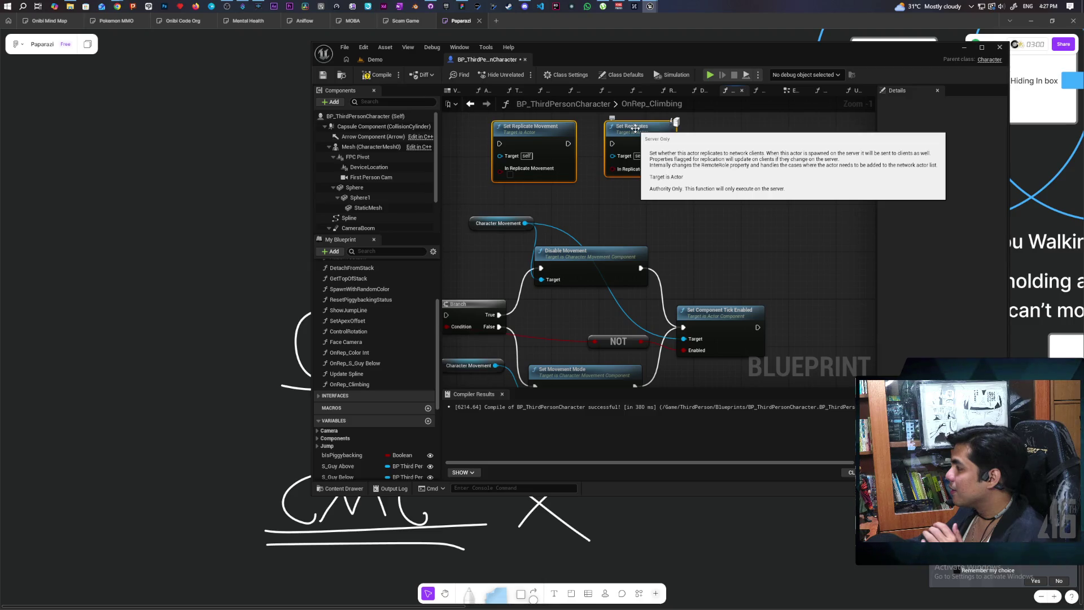
mouse_move(531, 136)
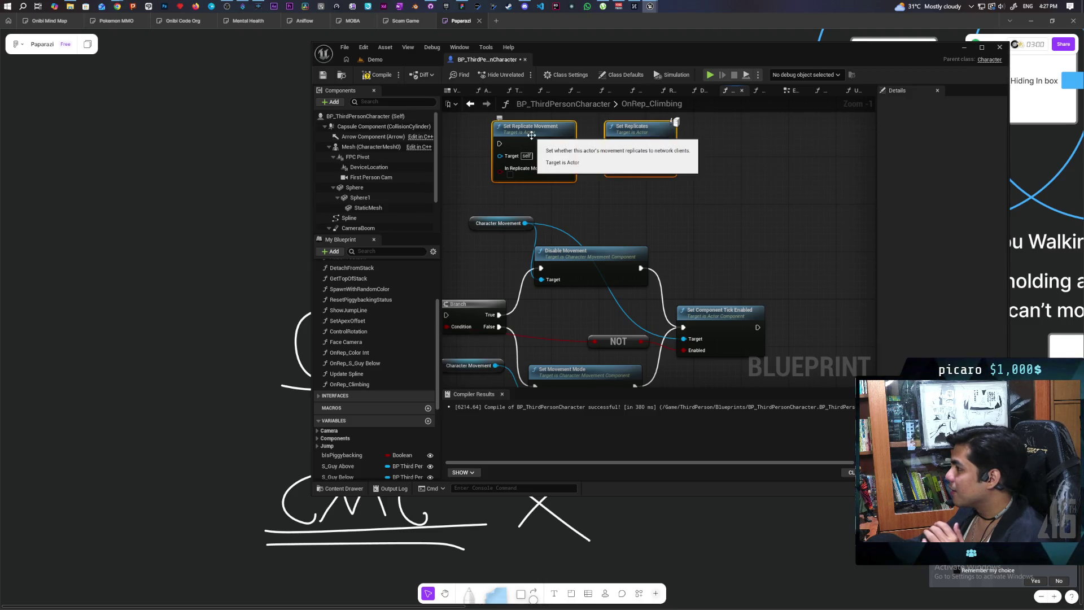
mouse_move(657, 199)
left_mouse_down()
mouse_move(680, 222)
mouse_move(634, 218)
mouse_move(716, 198)
left_mouse_up()
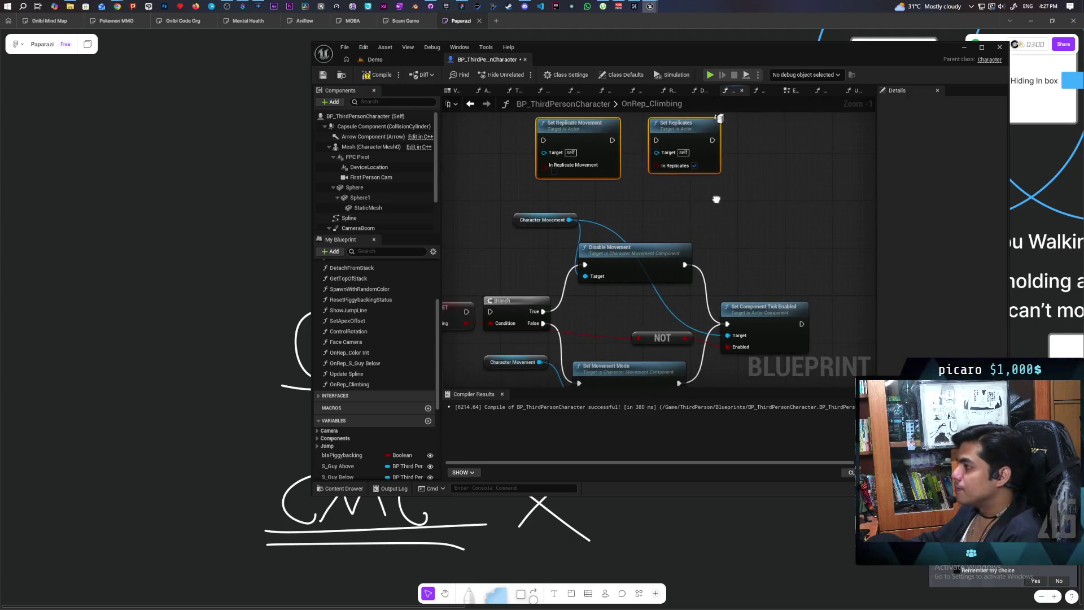
scroll(548, 296, "down", 2)
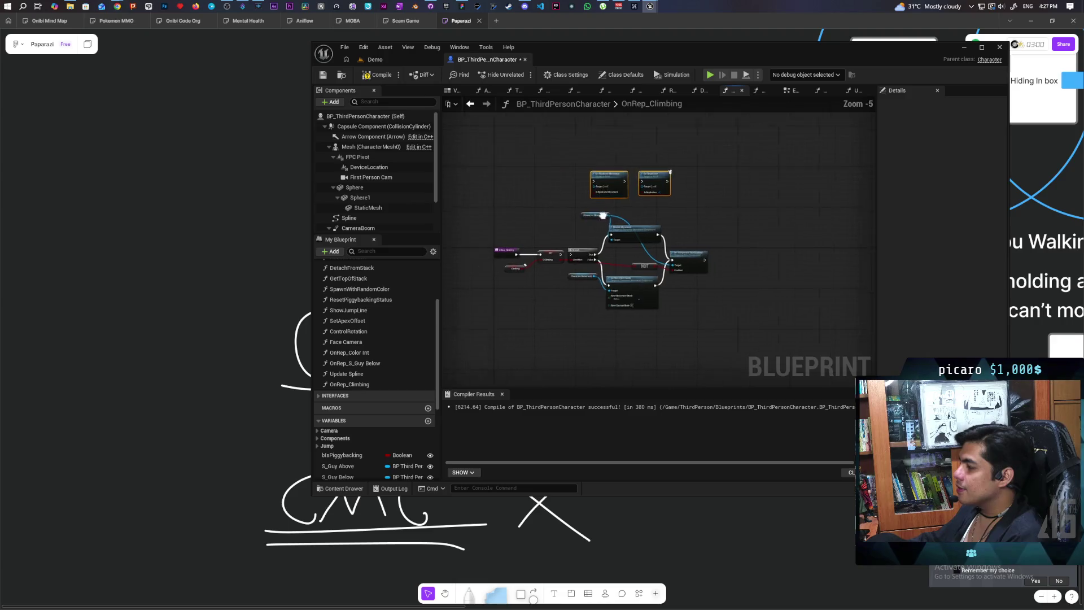
Step: Move the OnRep_Climbing event, its SET node and the Climbing getter further left
scroll(587, 254, "up", 3)
left_click_drag(584, 224, 693, 329)
scroll(548, 268, "down", 5)
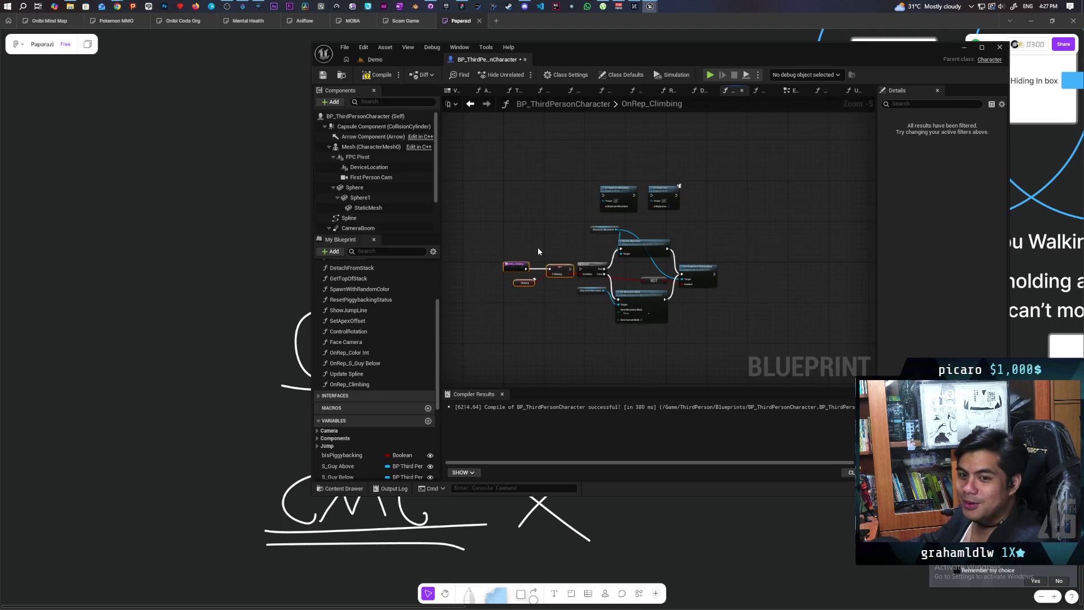
left_click_drag(538, 251, 541, 234)
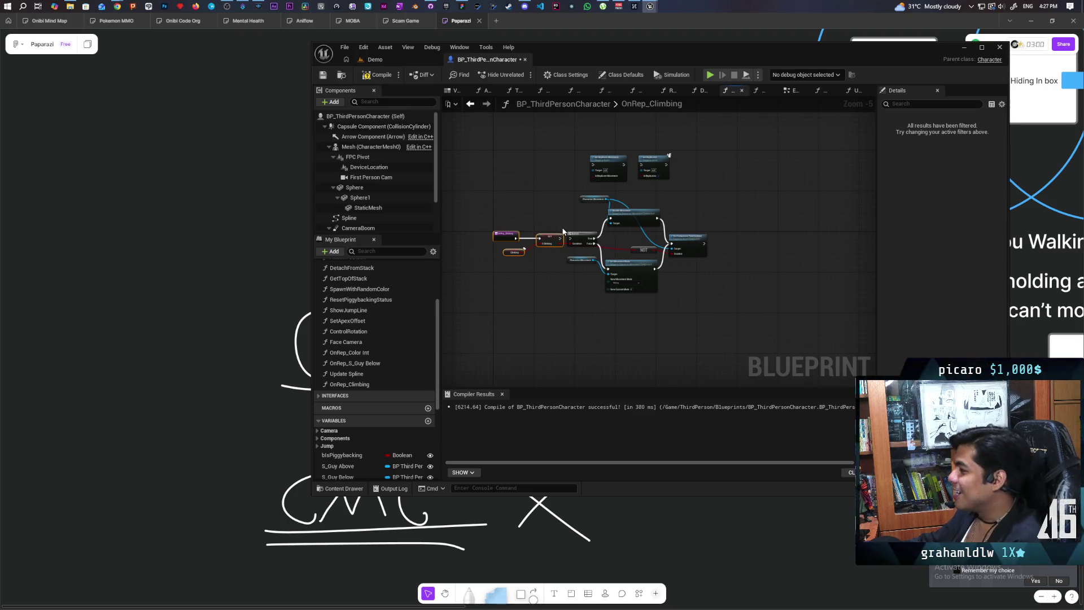
scroll(571, 232, "up", 5)
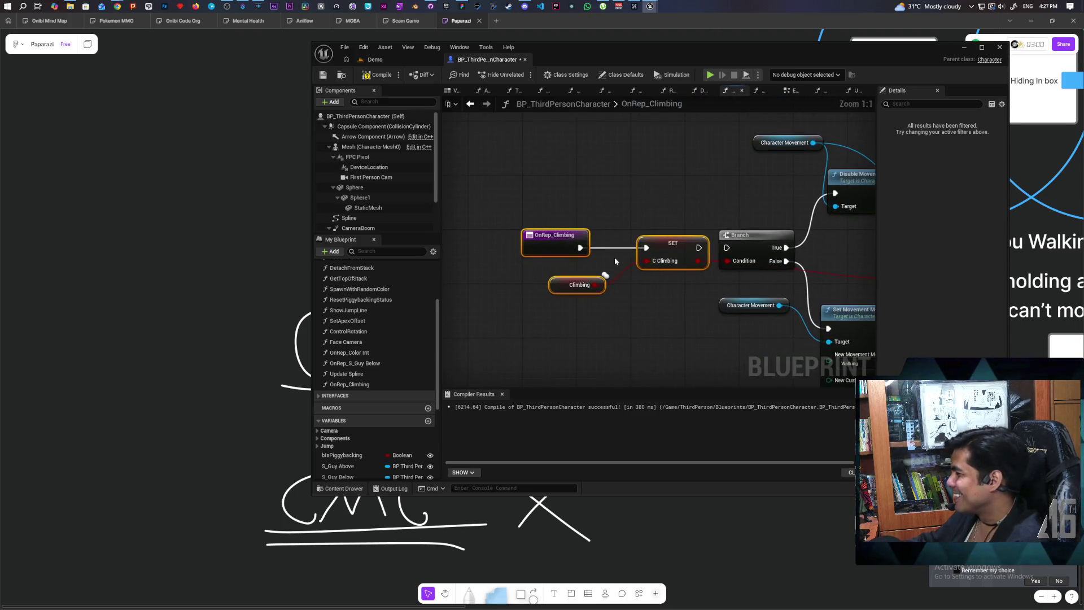
left_click_drag(656, 250, 612, 248)
left_click(632, 225)
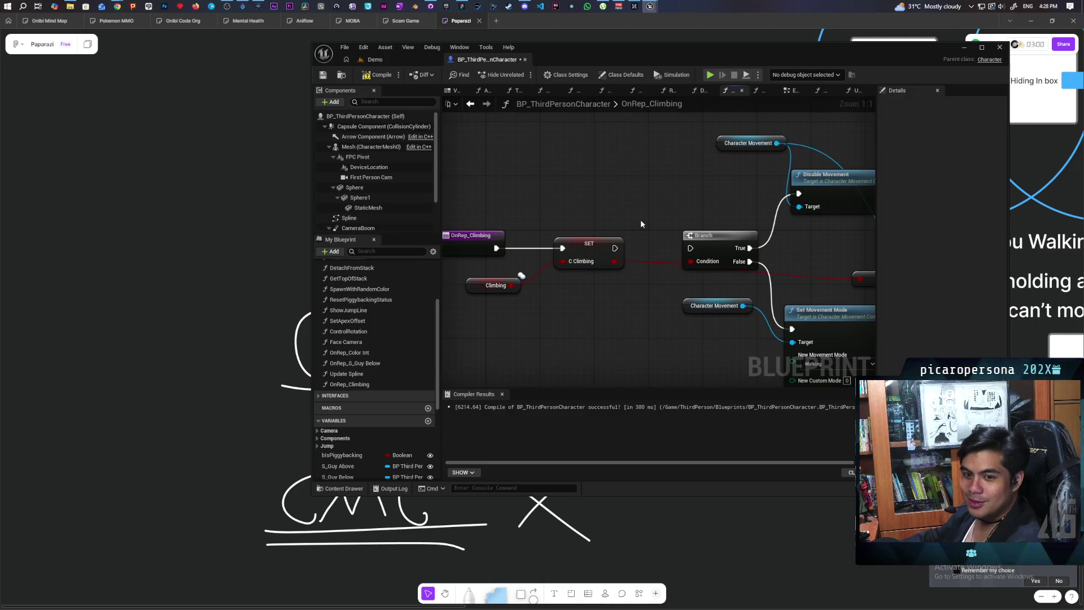
scroll(670, 217, "down", 2)
mouse_move(669, 217)
left_mouse_down()
mouse_move(551, 239)
mouse_move(684, 225)
mouse_move(581, 334)
mouse_move(550, 282)
mouse_move(569, 235)
mouse_move(523, 291)
mouse_move(590, 295)
mouse_move(576, 280)
left_mouse_up()
Step: Wire the SET node's execution output into the Branch node
scroll(684, 225, "up", 2)
mouse_move(589, 216)
left_mouse_down()
mouse_move(557, 263)
mouse_move(502, 290)
mouse_move(571, 184)
mouse_move(635, 293)
mouse_move(609, 299)
left_mouse_up()
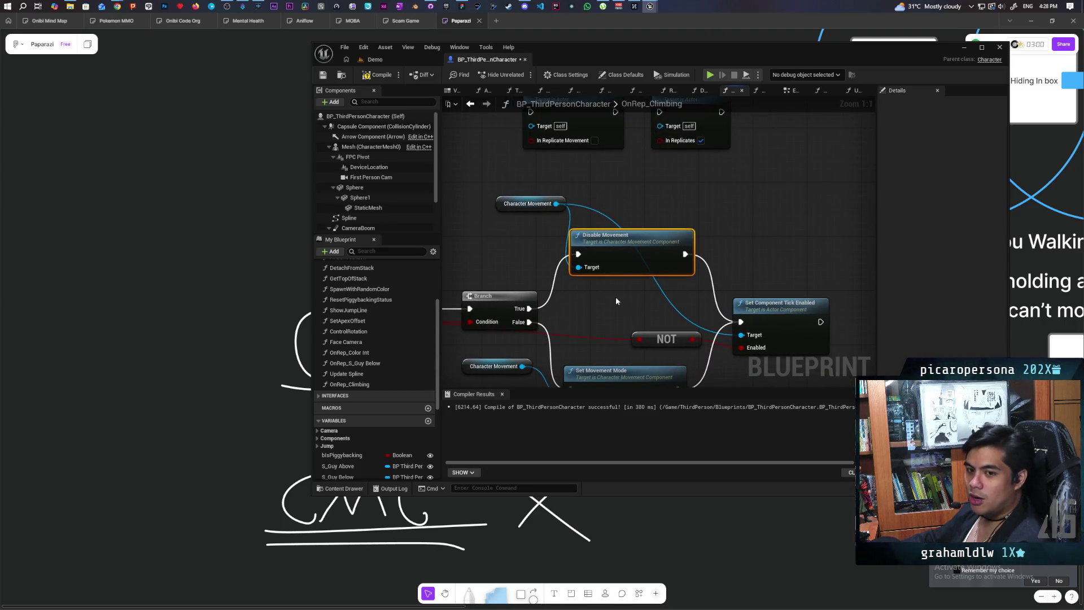
left_click_drag(615, 296, 564, 259)
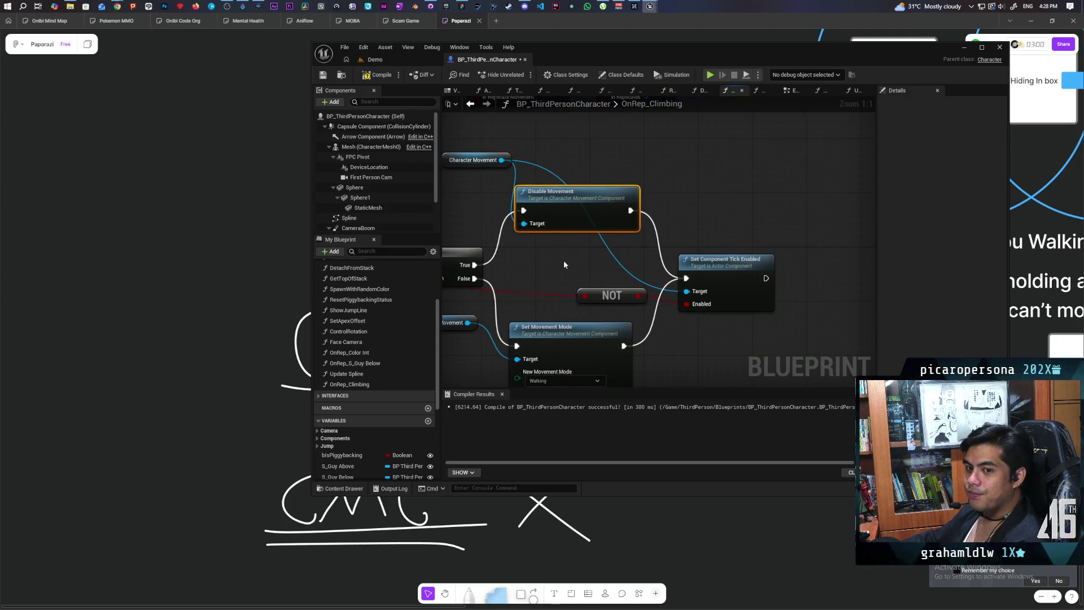
Step: Compile and save BP_ThirdPersonCharacter
scroll(564, 259, "down", 3)
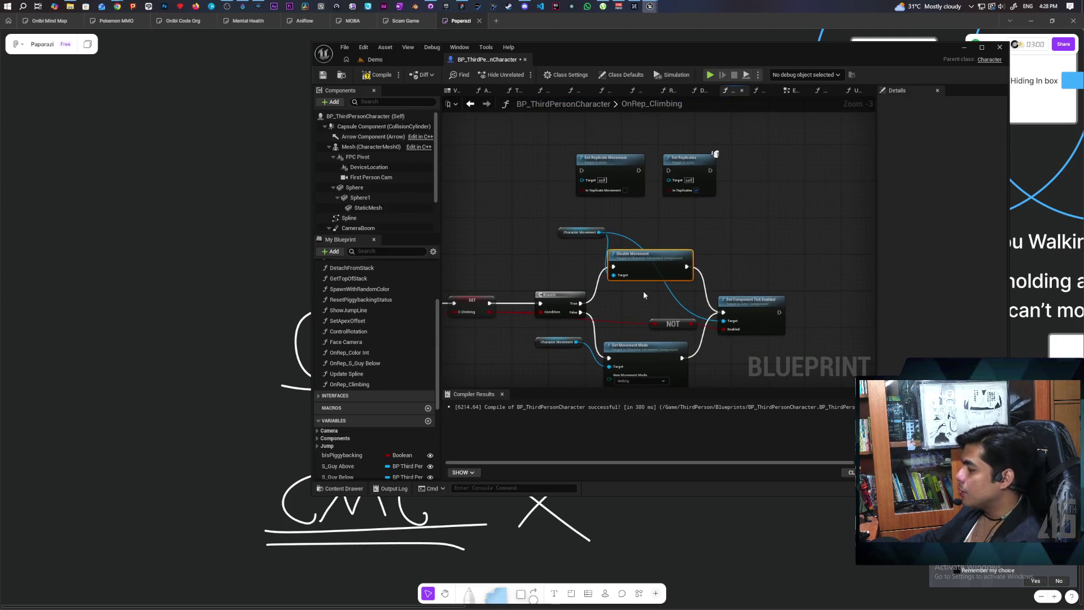
scroll(636, 285, "up", 3)
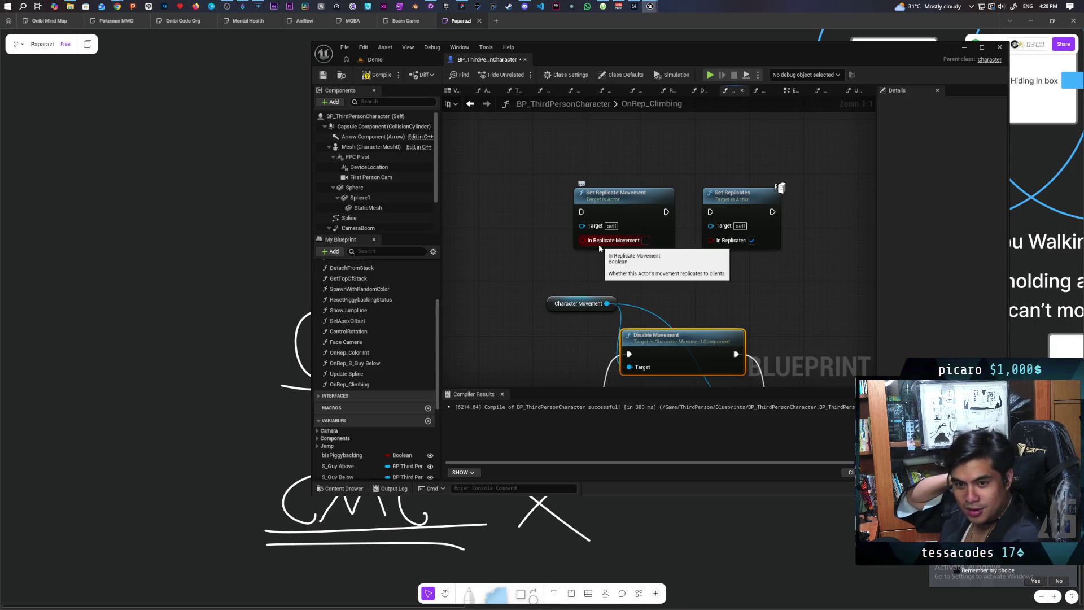
left_click(378, 74)
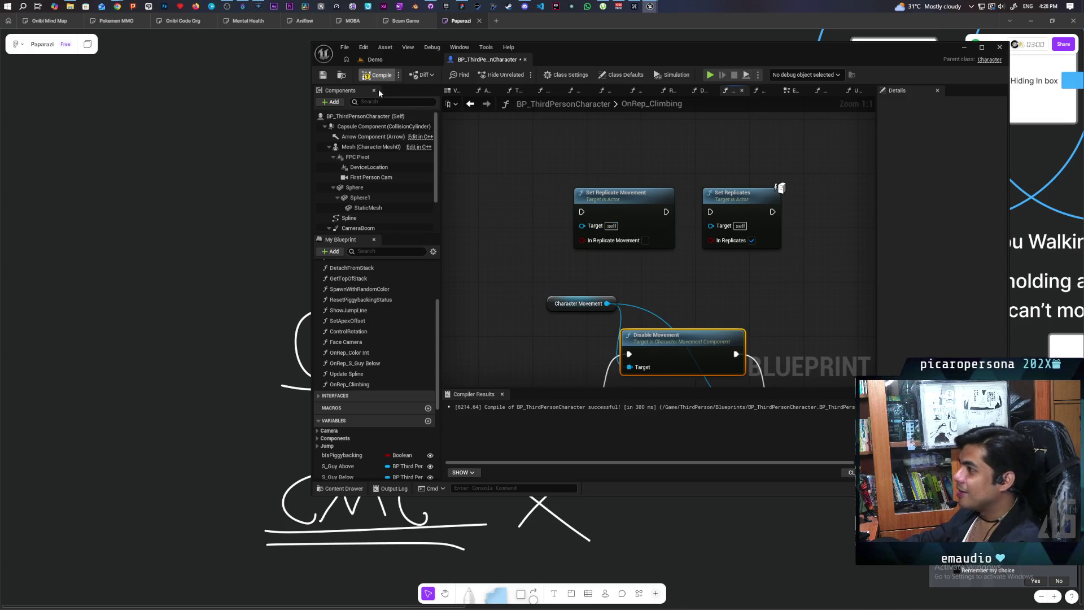
left_click(322, 75)
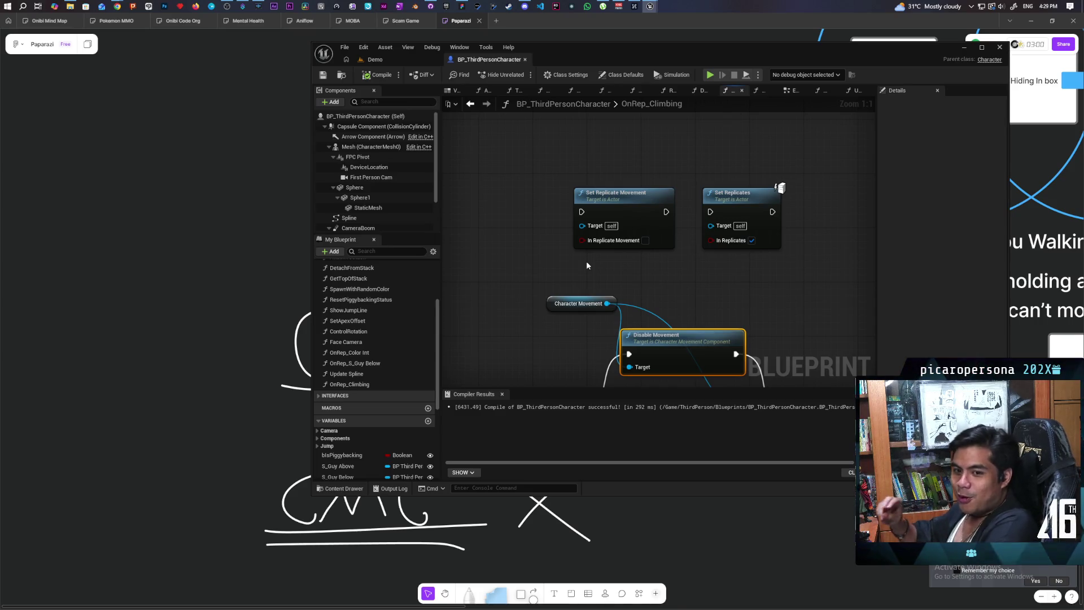
Step: Bring the Streamer.bot window to the front
left_click(243, 6)
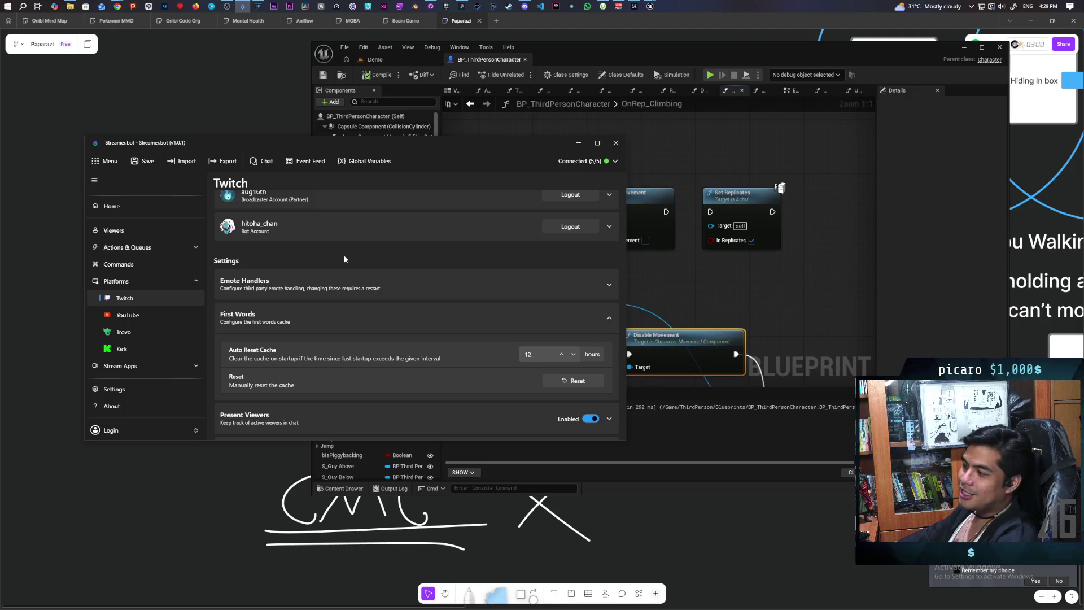
Step: Change Streamer.bot's global variable ChatTTS from False to True
left_click(354, 165)
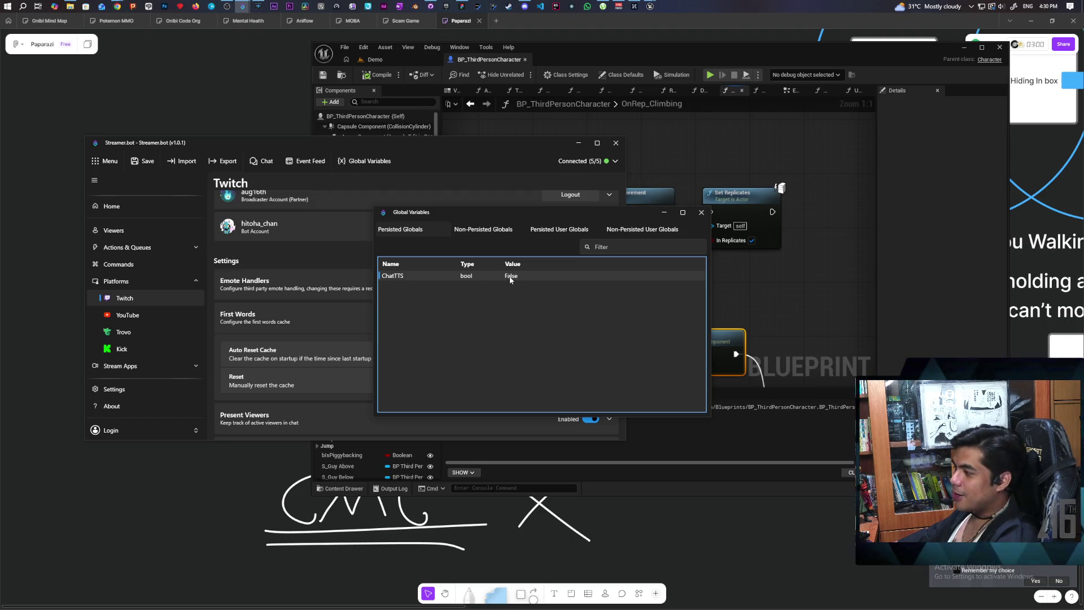
double_click(510, 279)
left_click(276, 281)
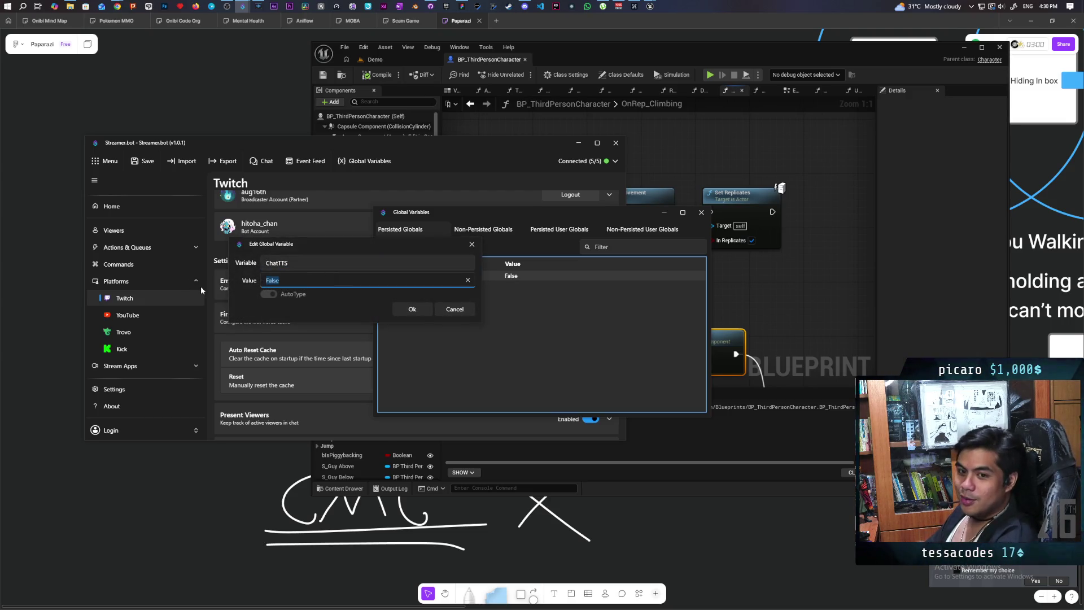
type("True")
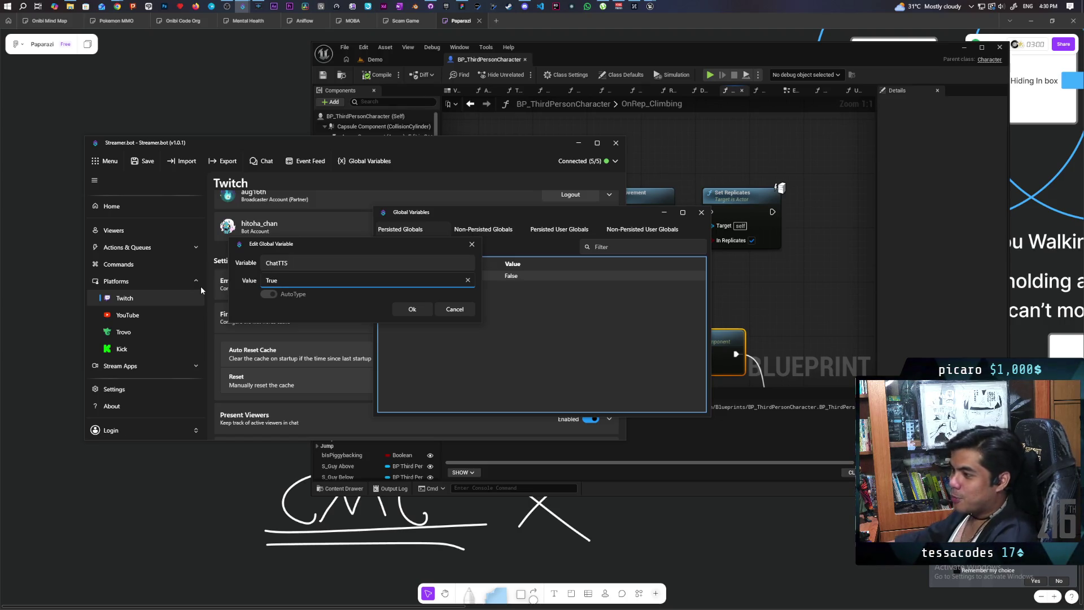
left_click(412, 310)
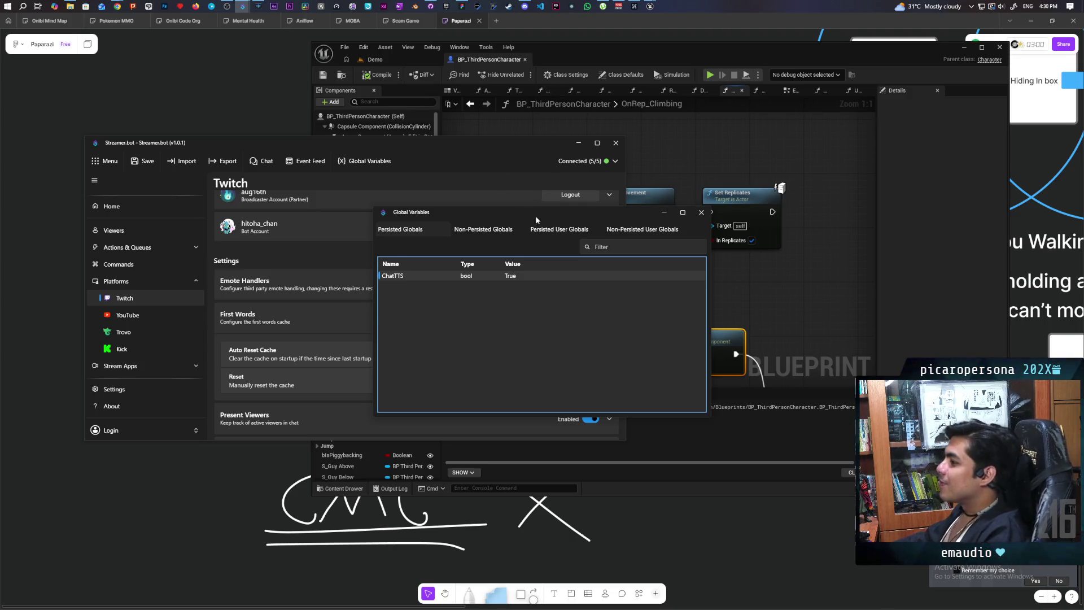
left_click_drag(535, 219, 252, 156)
left_click(561, 67)
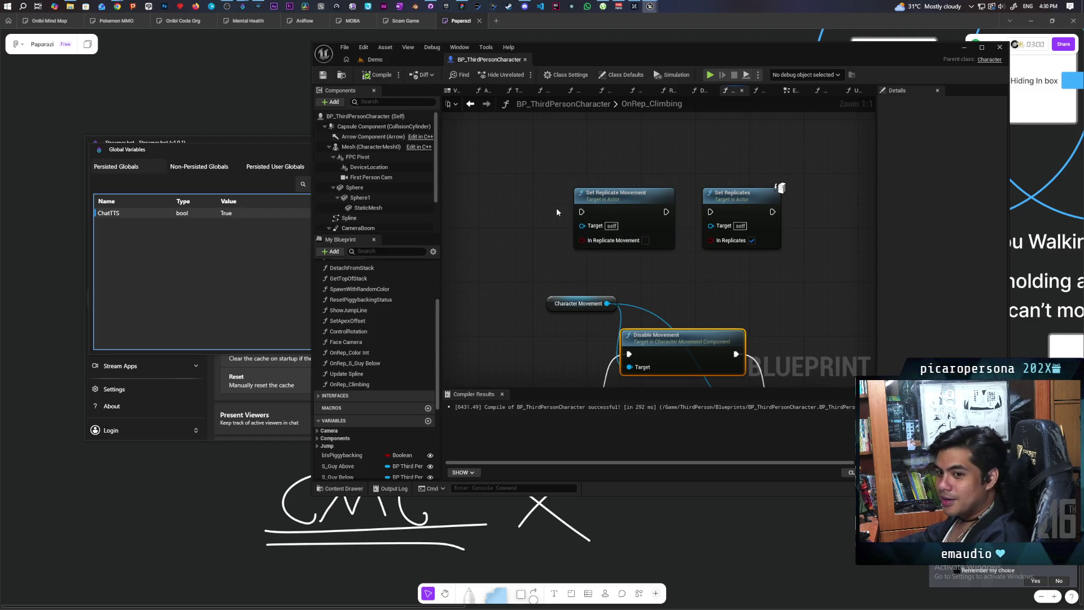
Step: Shift the two replication nodes right and down and nudge the NOT node up-left
scroll(683, 289, "down", 3)
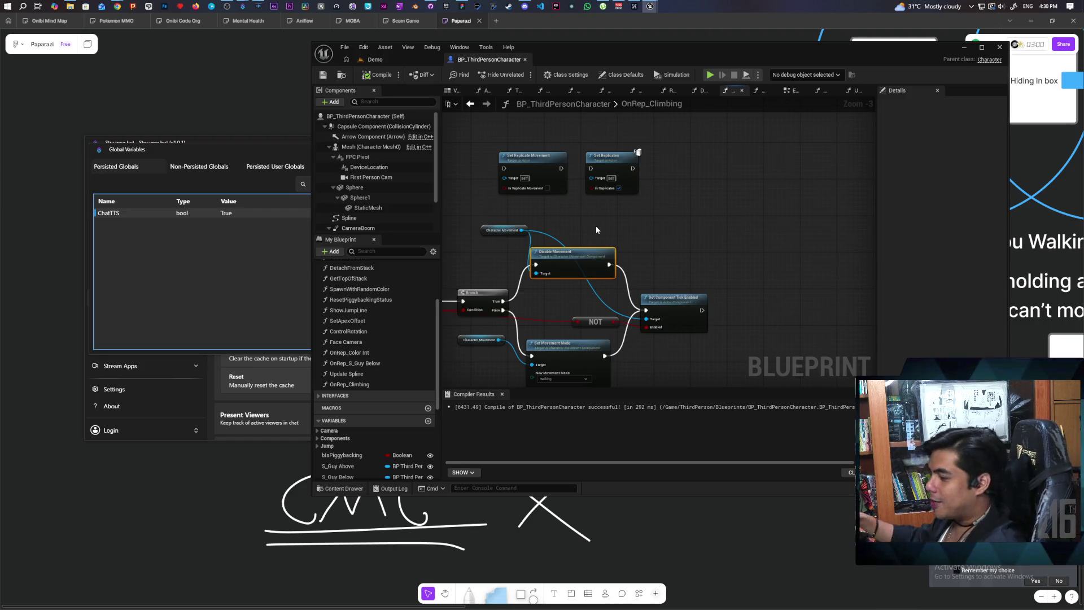
scroll(595, 225, "up", 2)
mouse_move(692, 173)
left_mouse_down()
mouse_move(549, 192)
mouse_move(709, 254)
mouse_move(700, 254)
left_mouse_up()
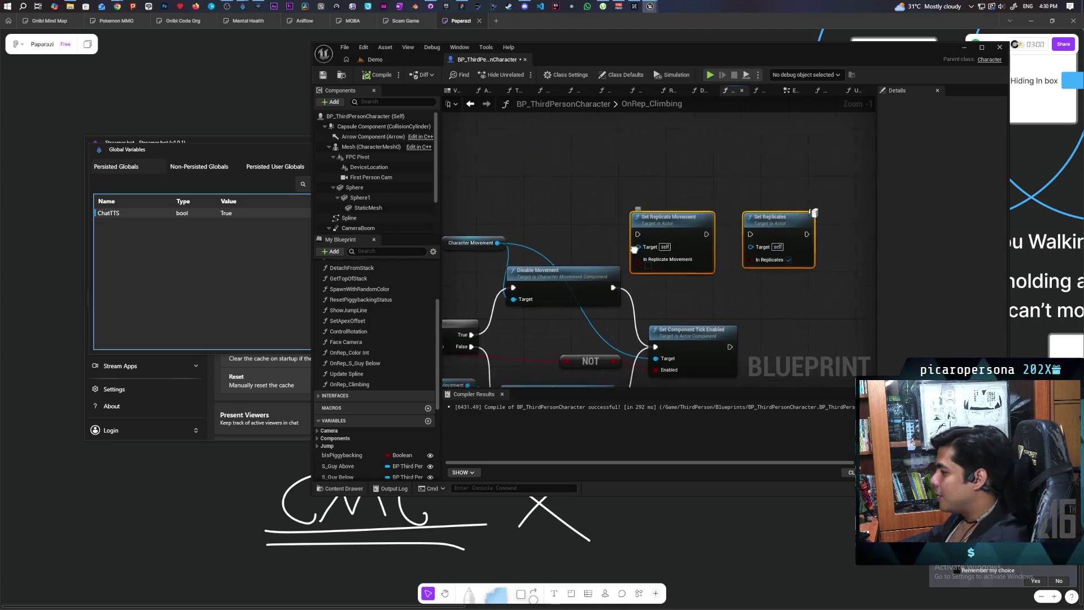
scroll(645, 290, "up", 1)
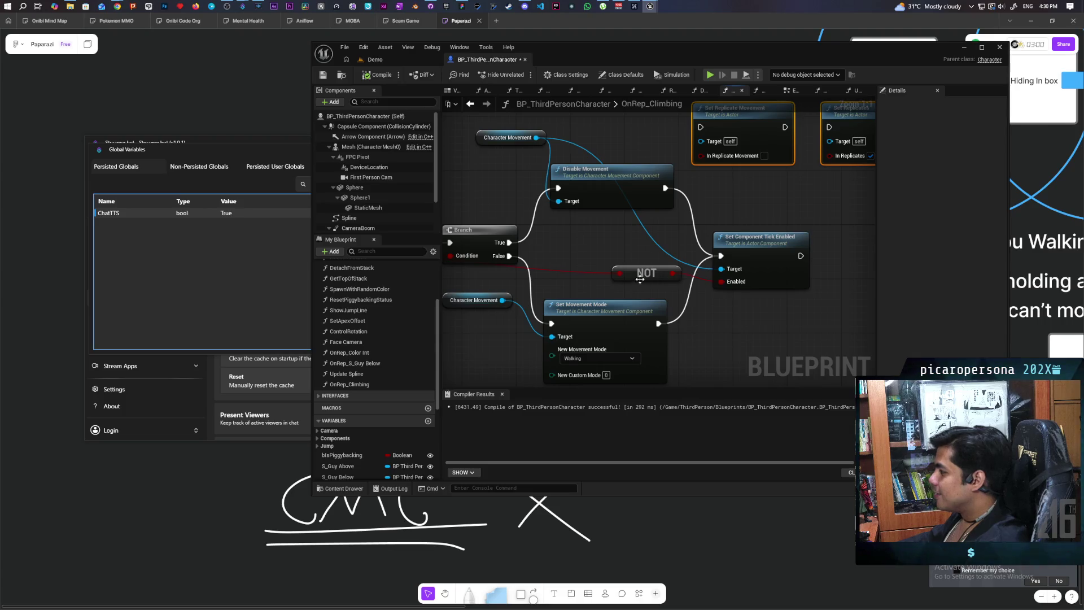
mouse_move(640, 279)
left_mouse_down()
mouse_move(586, 277)
mouse_move(585, 259)
mouse_move(506, 294)
mouse_move(696, 277)
mouse_move(649, 283)
left_mouse_up()
Step: Move Set Component Tick Enabled closer to its input nodes
mouse_move(499, 303)
left_mouse_down()
mouse_move(570, 308)
mouse_move(531, 333)
left_mouse_up()
mouse_move(814, 224)
left_mouse_down()
mouse_move(696, 216)
mouse_move(633, 246)
mouse_move(713, 245)
mouse_move(657, 247)
mouse_move(616, 232)
mouse_move(645, 224)
mouse_move(649, 261)
mouse_move(636, 277)
left_mouse_up()
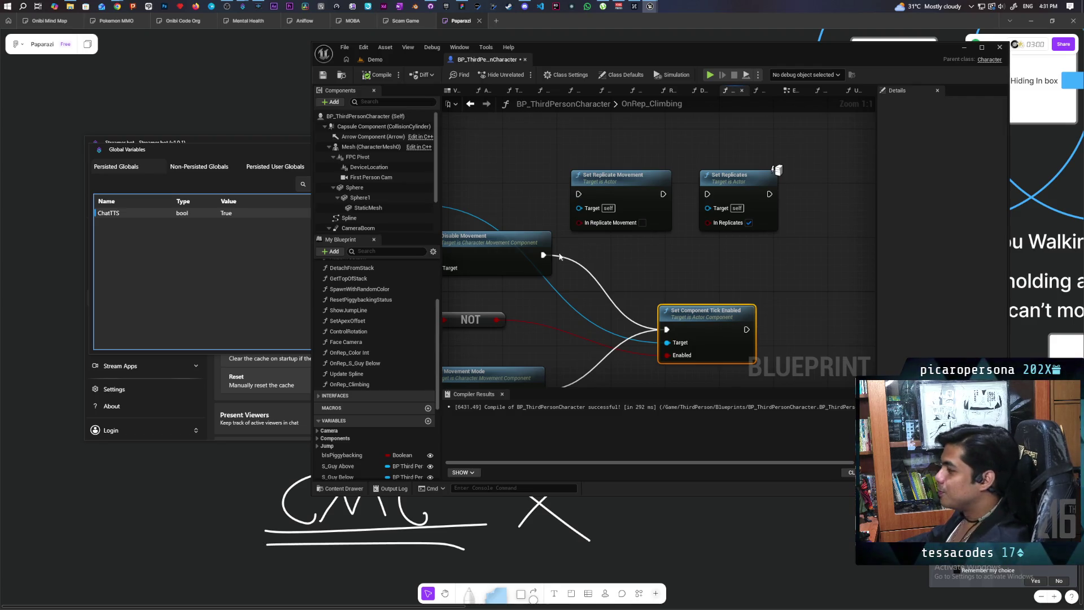
left_click_drag(644, 265, 656, 220)
left_click_drag(702, 274, 652, 270)
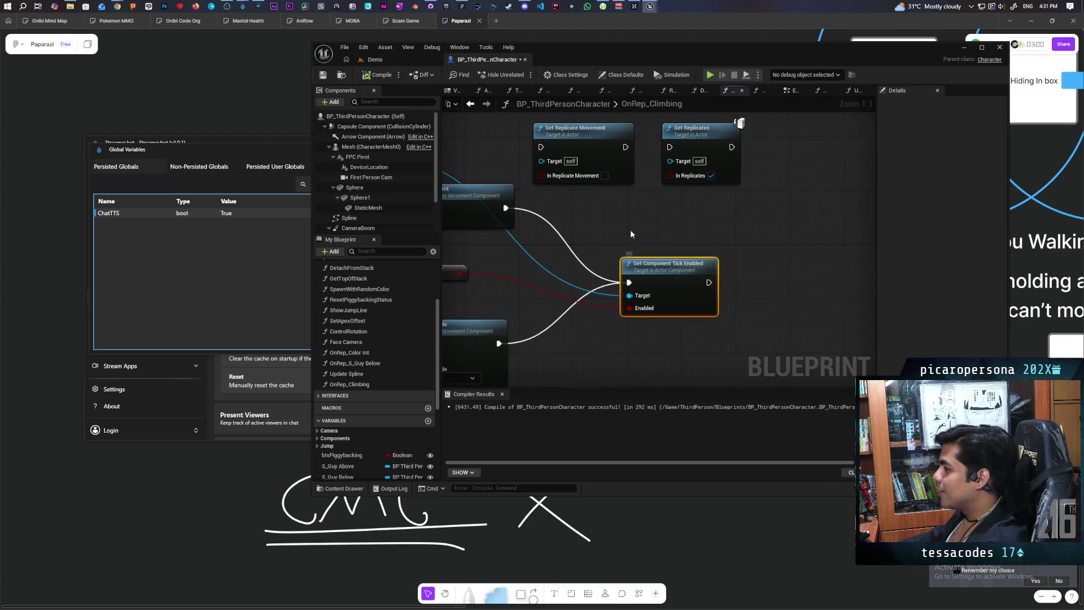
left_click_drag(630, 229, 674, 232)
left_click_drag(712, 269, 622, 274)
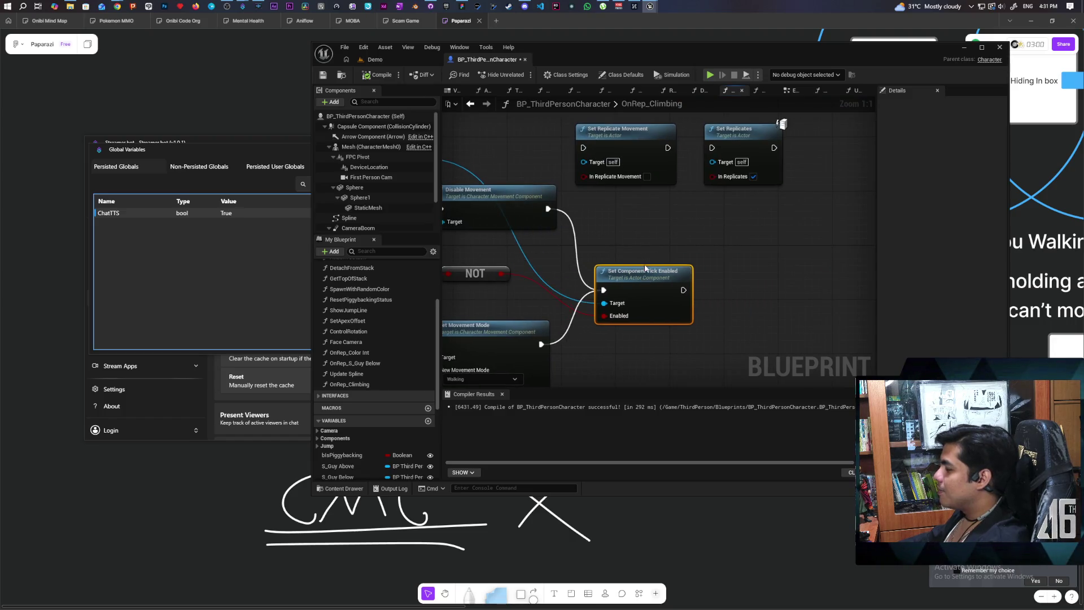
scroll(664, 244, "down", 6)
scroll(667, 242, "up", 3)
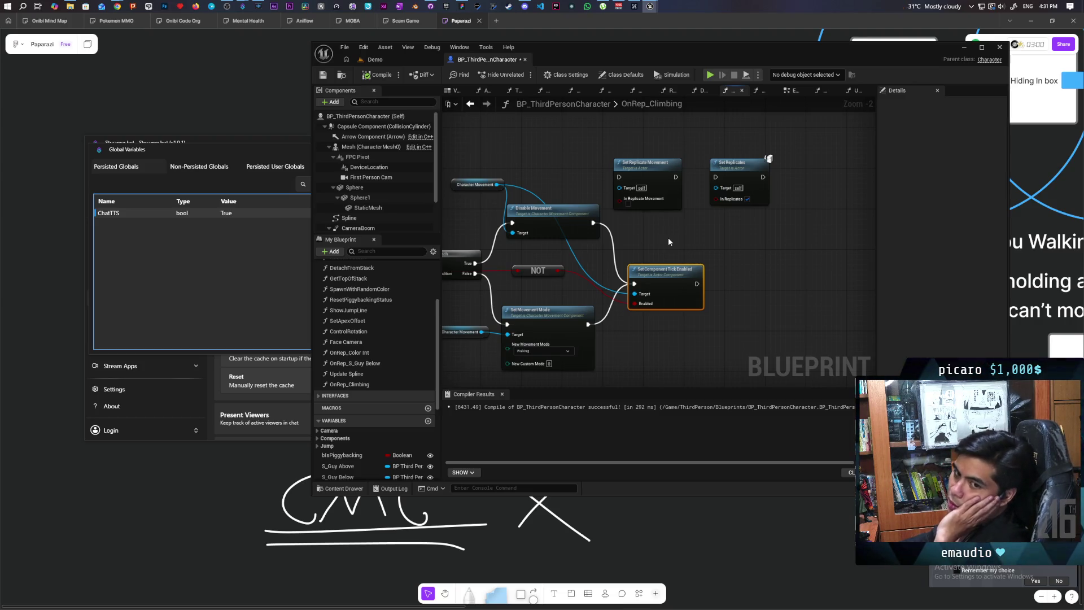
left_click_drag(668, 242, 781, 240)
Step: Break the SET-to-Branch execution wire, save all, and return to the Demo level
left_click_drag(521, 265, 634, 263)
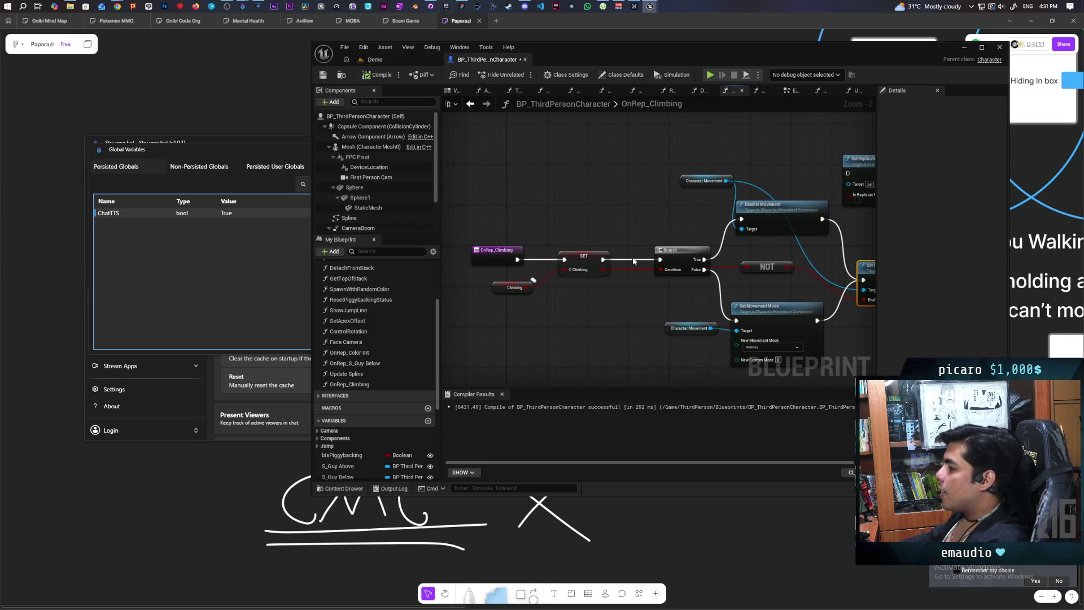
left_click(634, 261)
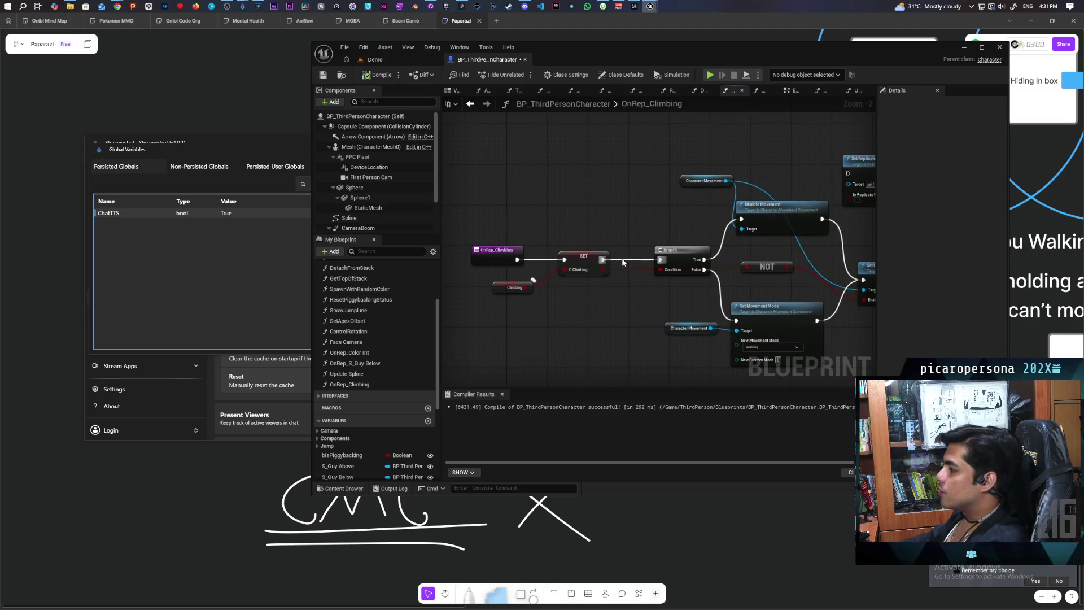
left_click(623, 262, "alt")
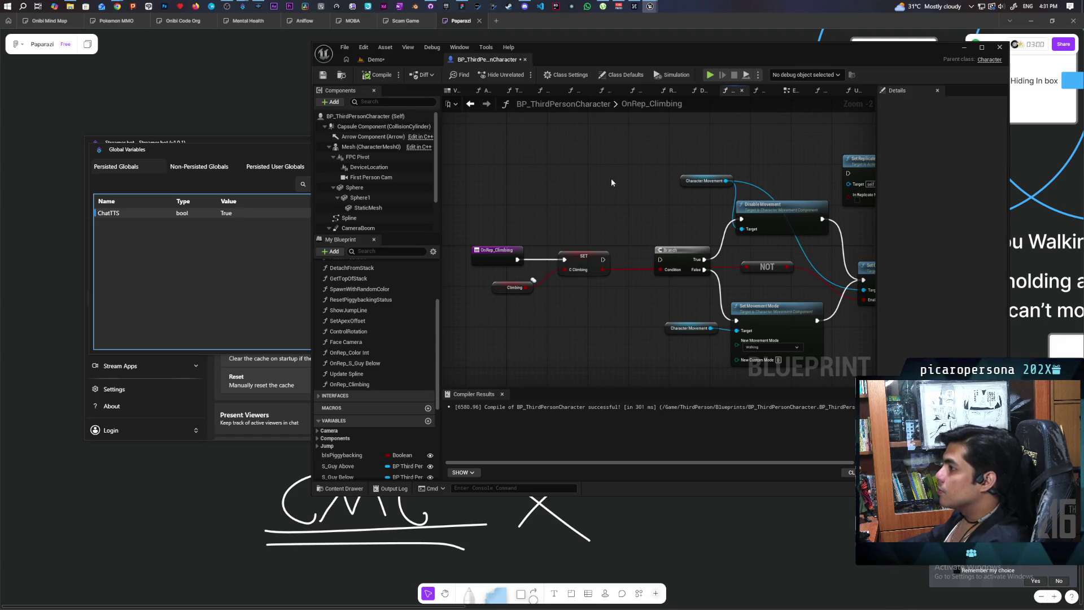
key("ctrl+s")
left_click(376, 59)
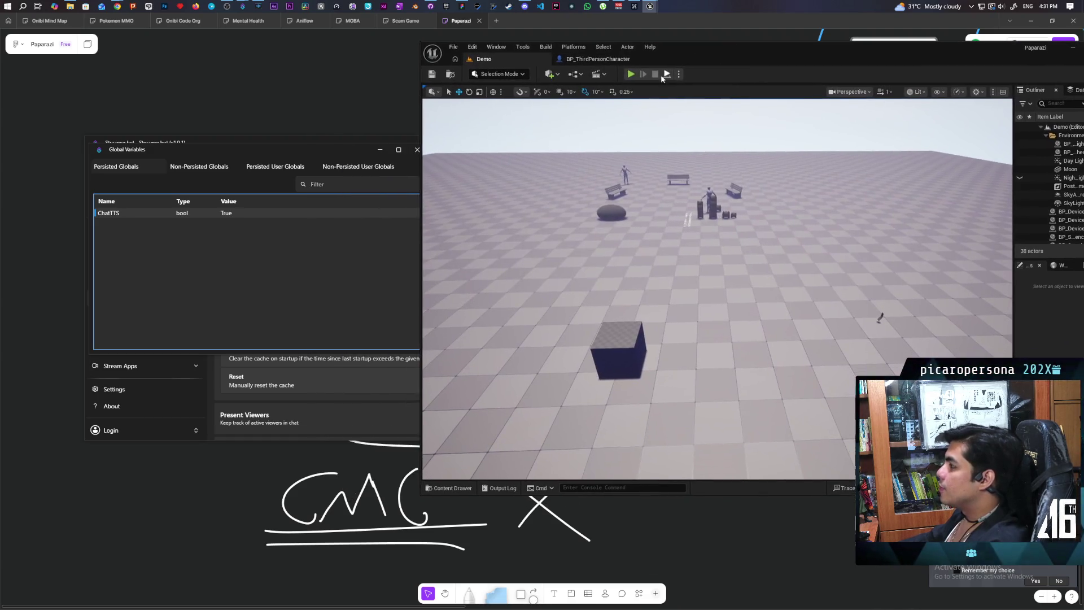
Step: Start a multiplayer session and walk and climb with Client 2's blue character
left_click(663, 75)
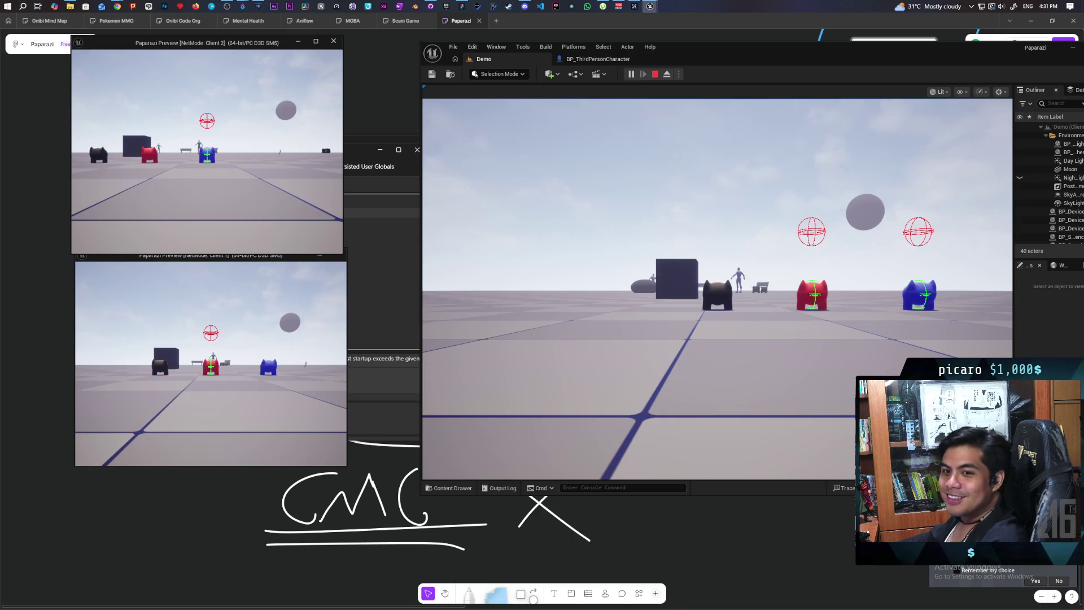
left_click(177, 67)
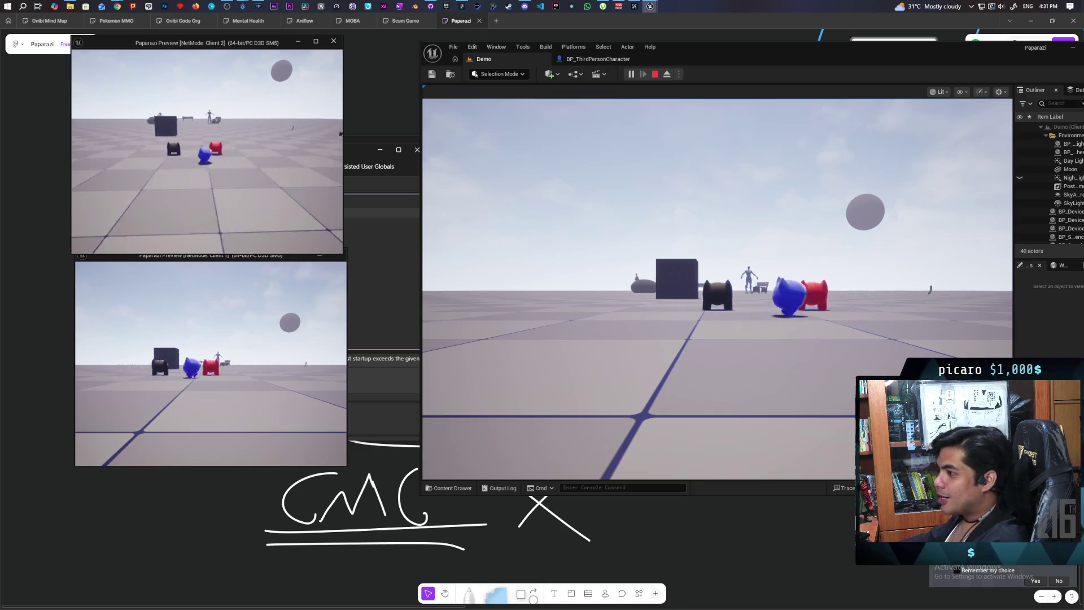
key("d")
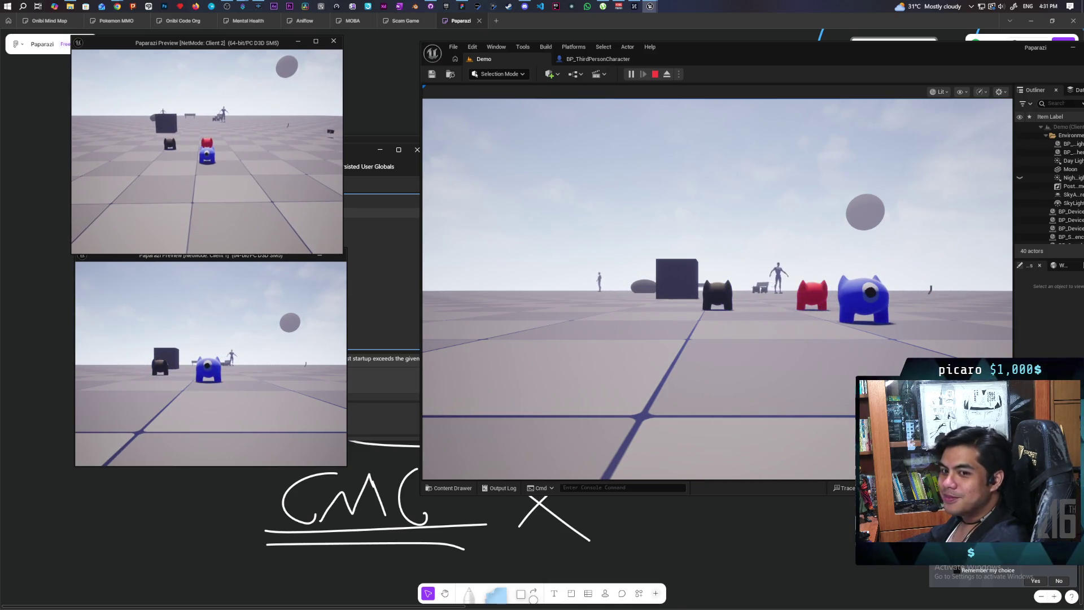
key("a")
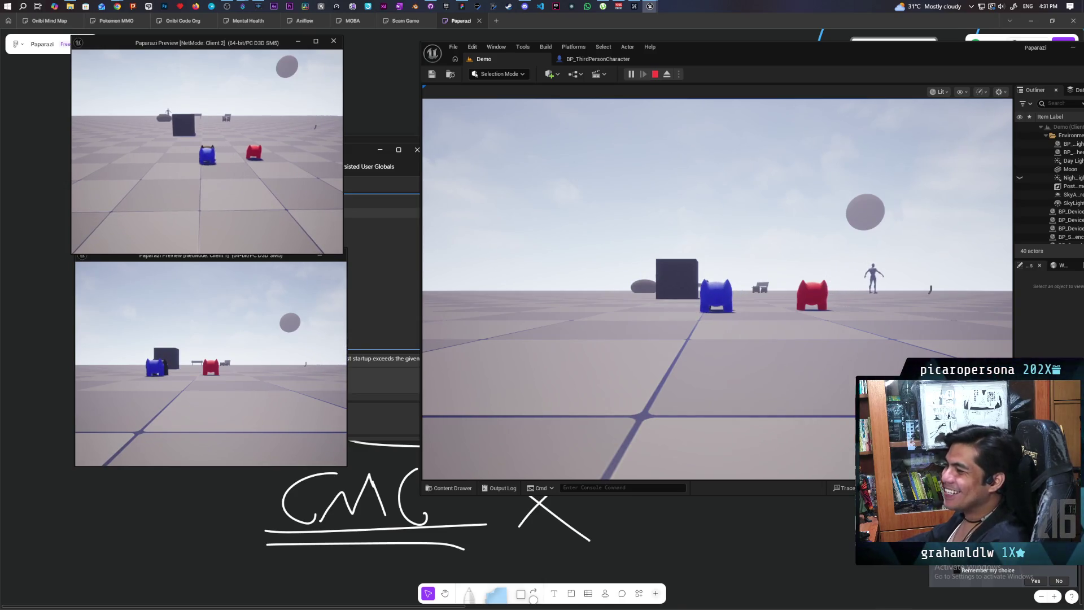
key("e")
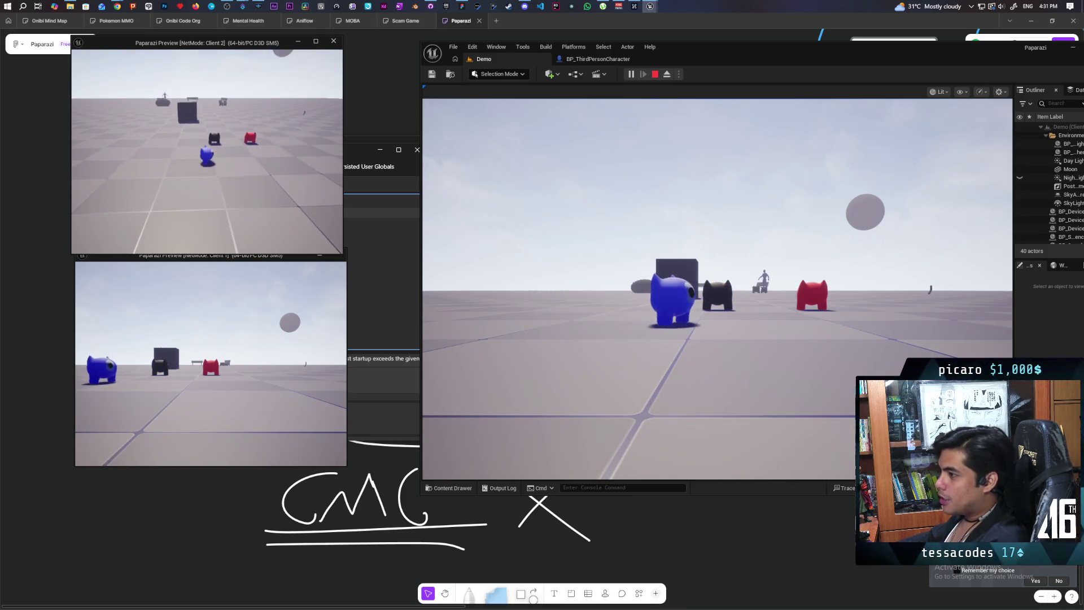
Step: Walk Client 1's red character beside the others, test climbing, then stop the session
left_click(178, 359)
key("w")
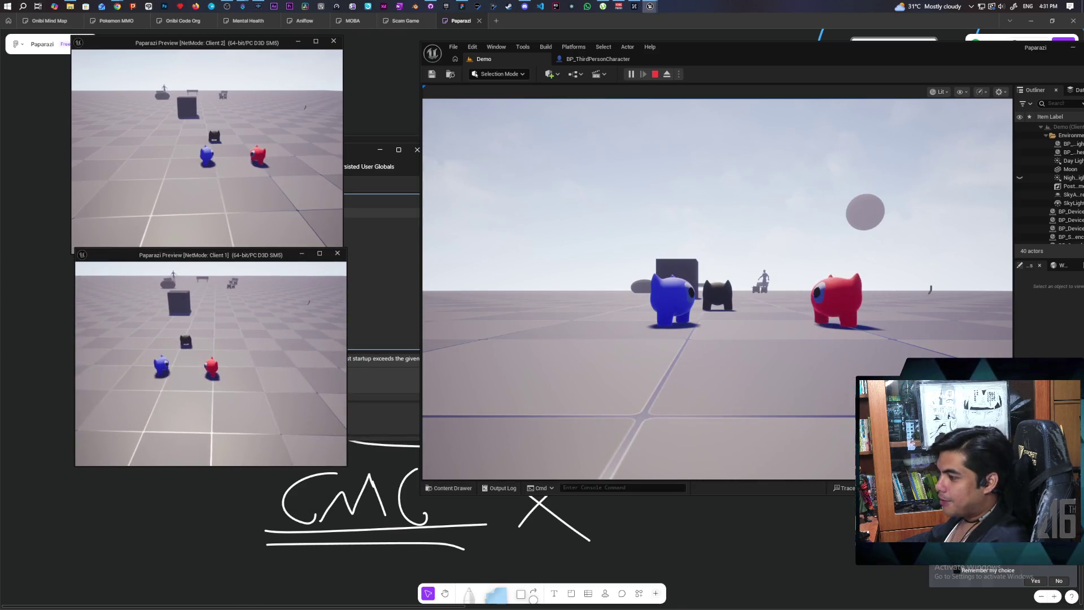
key("w")
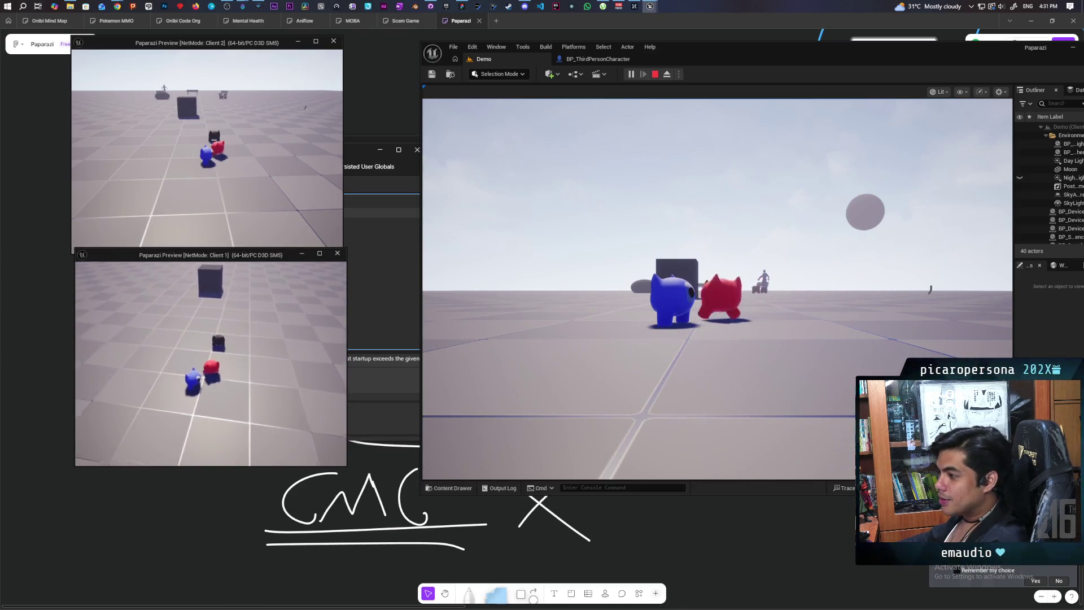
key("w")
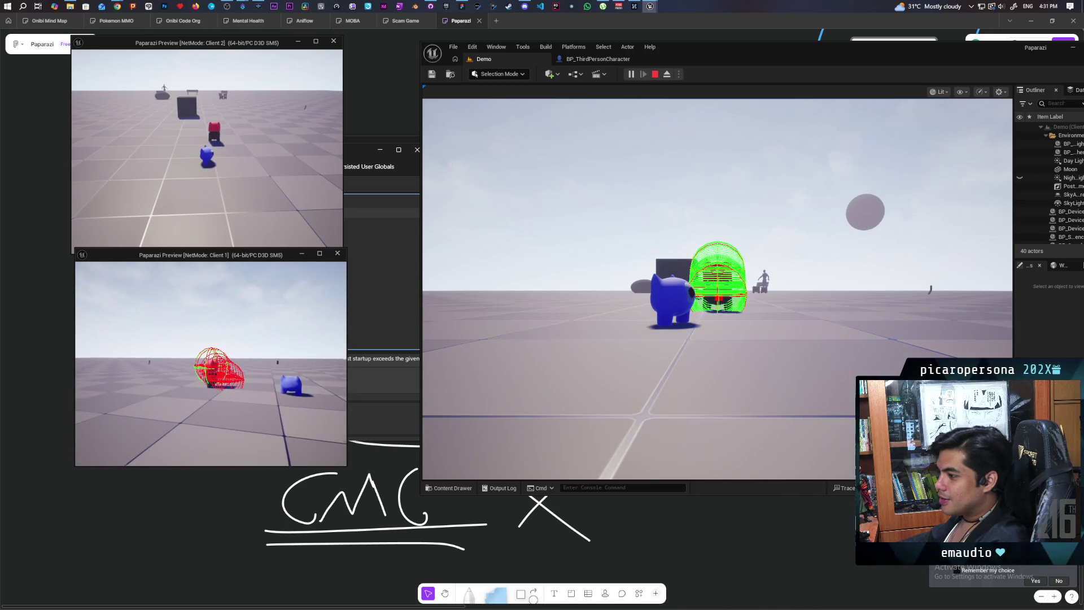
key("w")
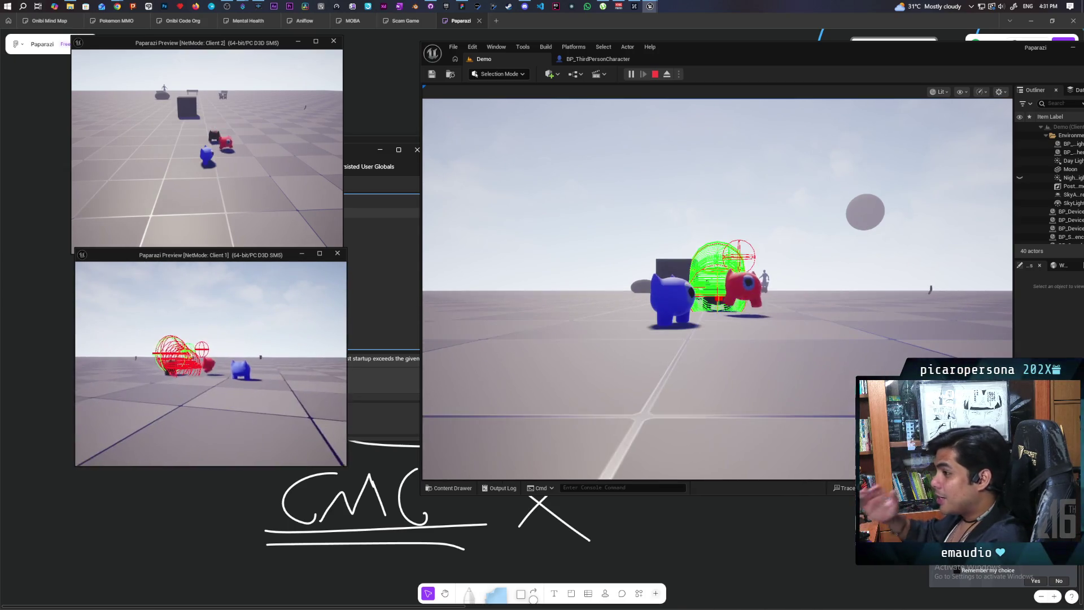
key("w")
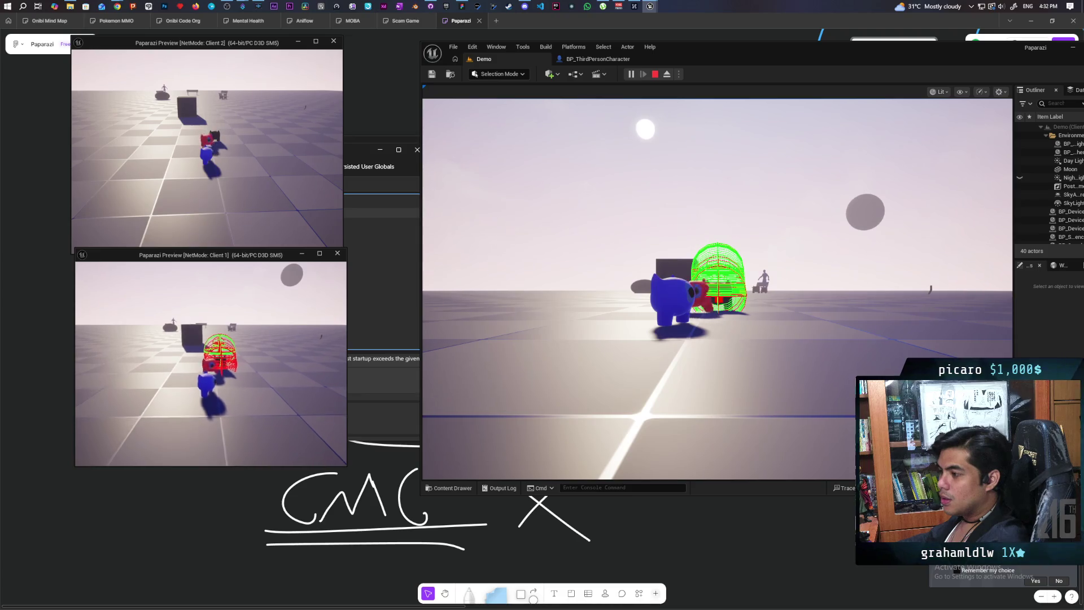
key("Escape")
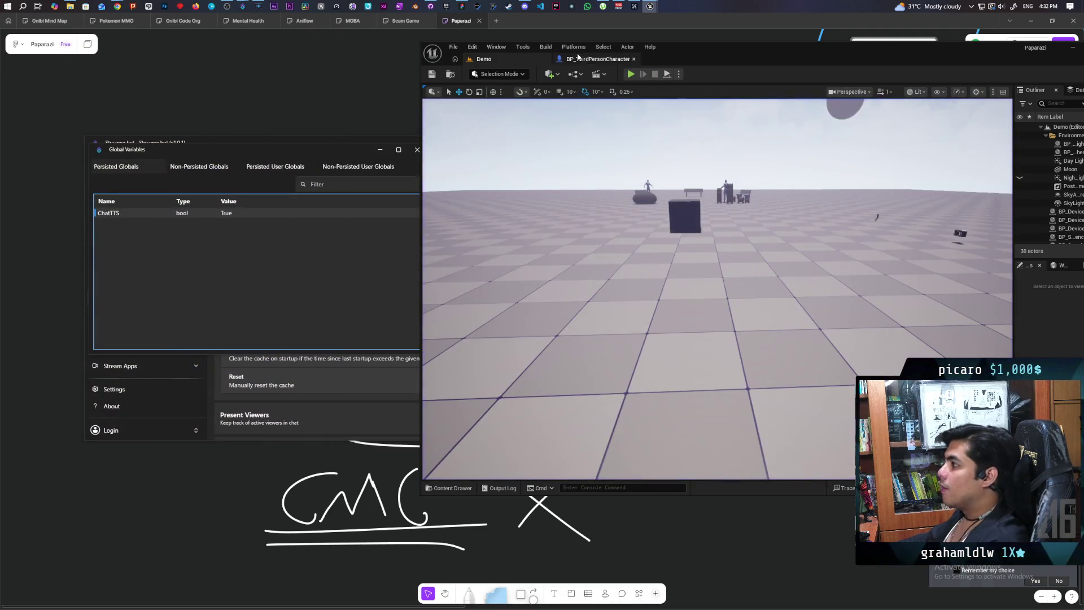
Step: Cut the Set Replicate Movement and Set Replicates nodes out of OnRep_Climbing
left_click(578, 56)
scroll(739, 266, "down", 4)
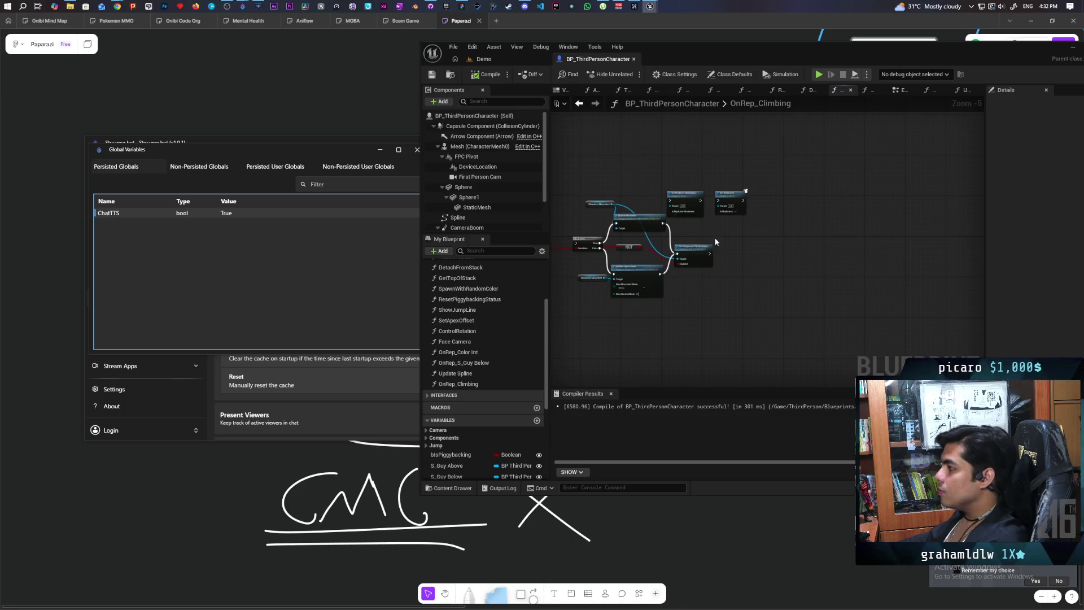
scroll(716, 241, "up", 2)
left_click_drag(872, 158, 719, 228)
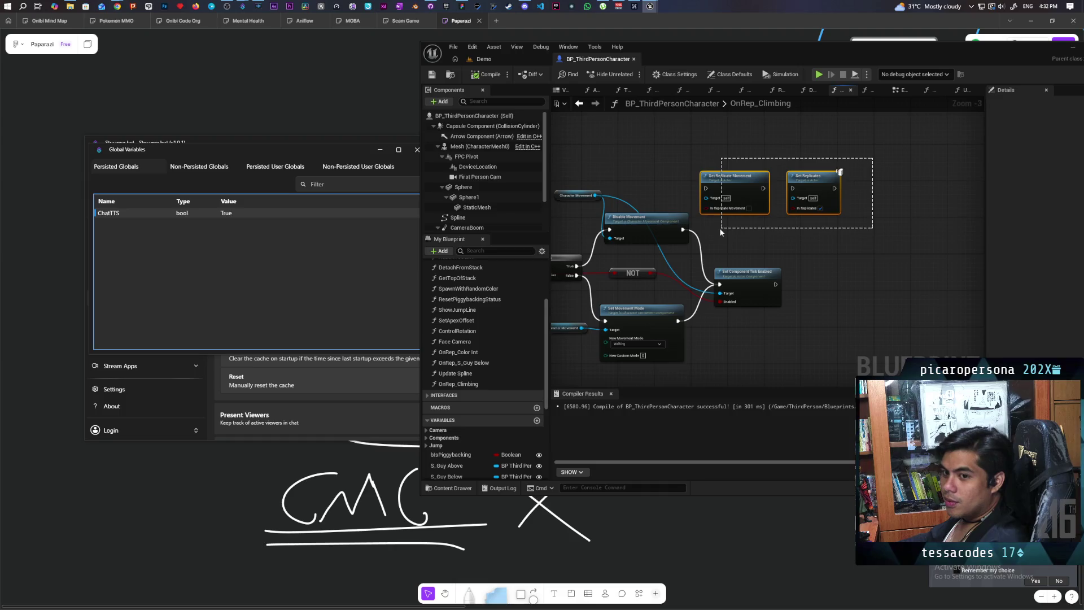
left_click_drag(720, 228, 723, 225)
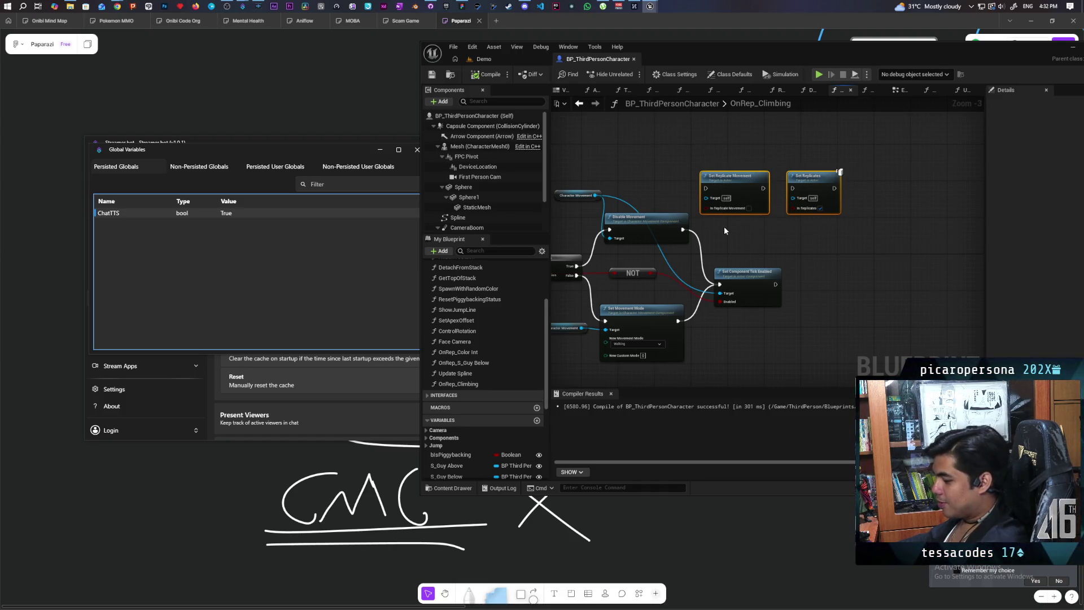
key("Delete")
key("Home")
left_click_drag(726, 237, 757, 221)
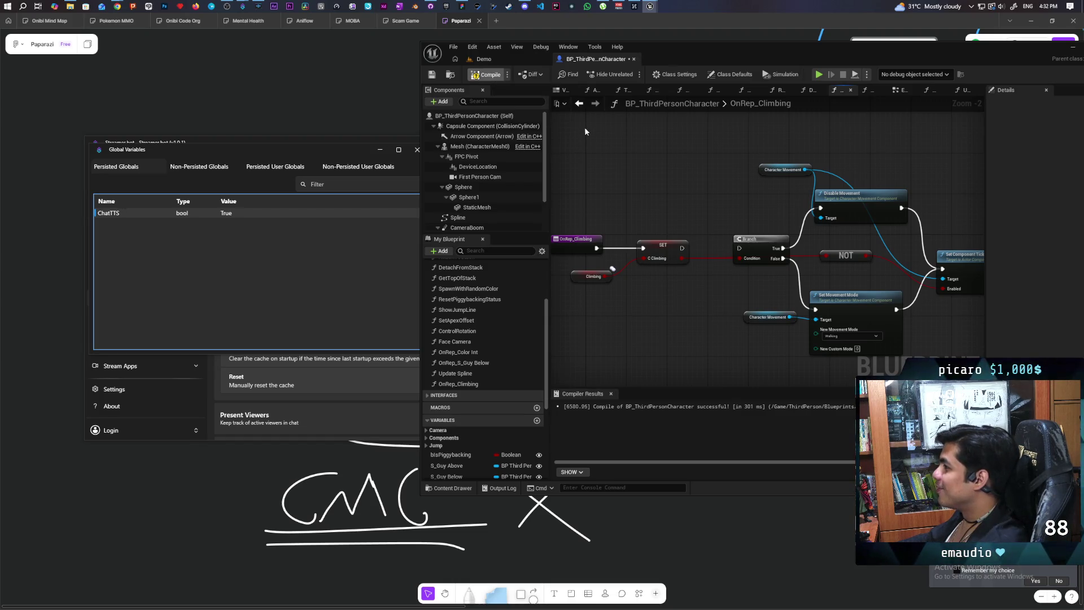
left_click(581, 104)
Step: Paste the two replication nodes into the EventGraph below Get Top Of Stack
scroll(878, 225, "down", 5)
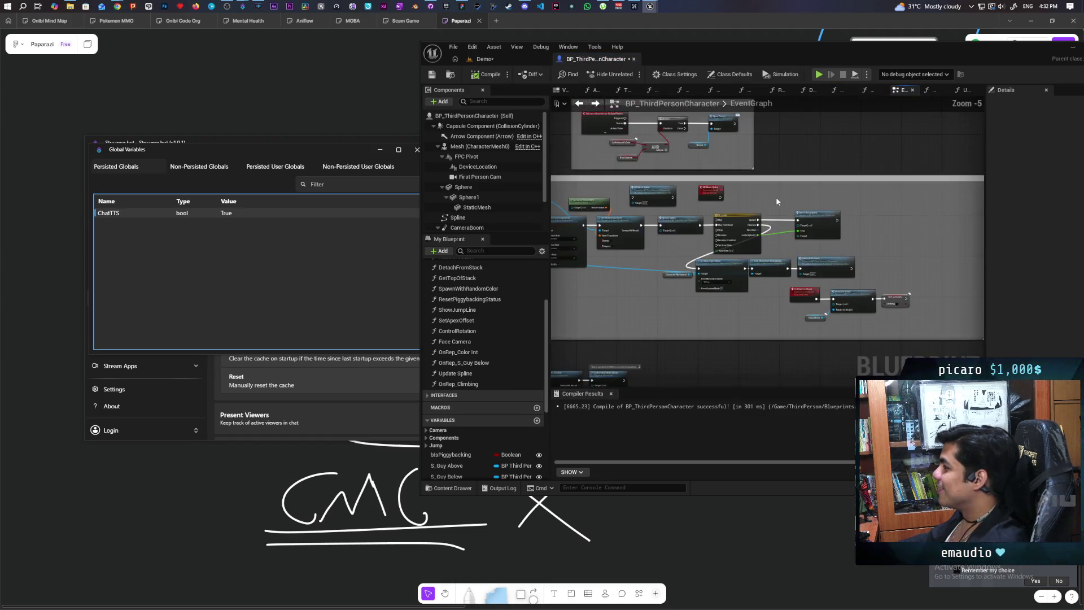
scroll(878, 225, "up", 4)
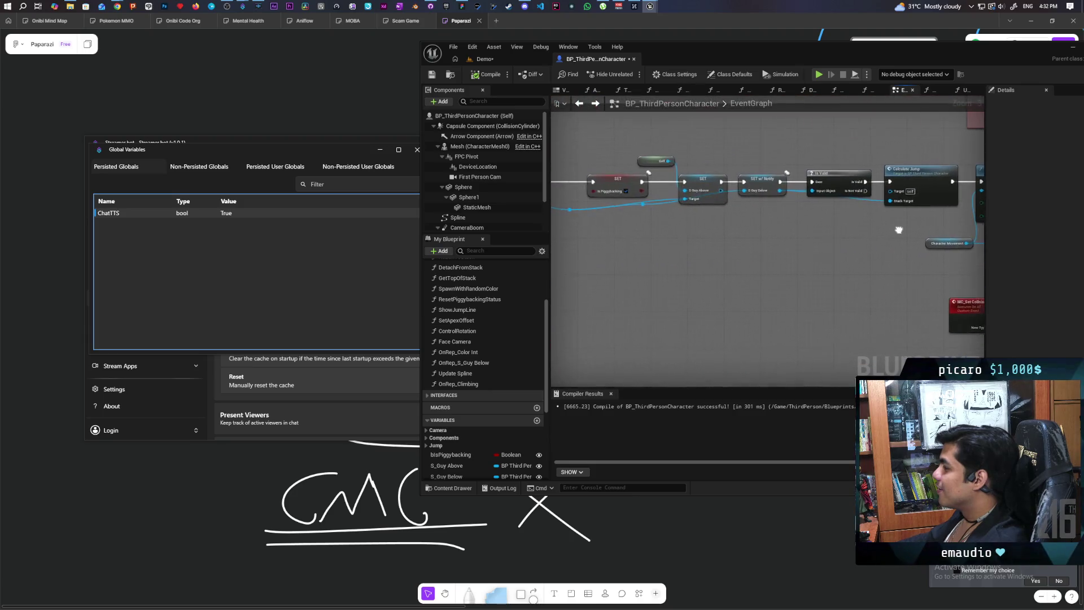
key("ctrl+v")
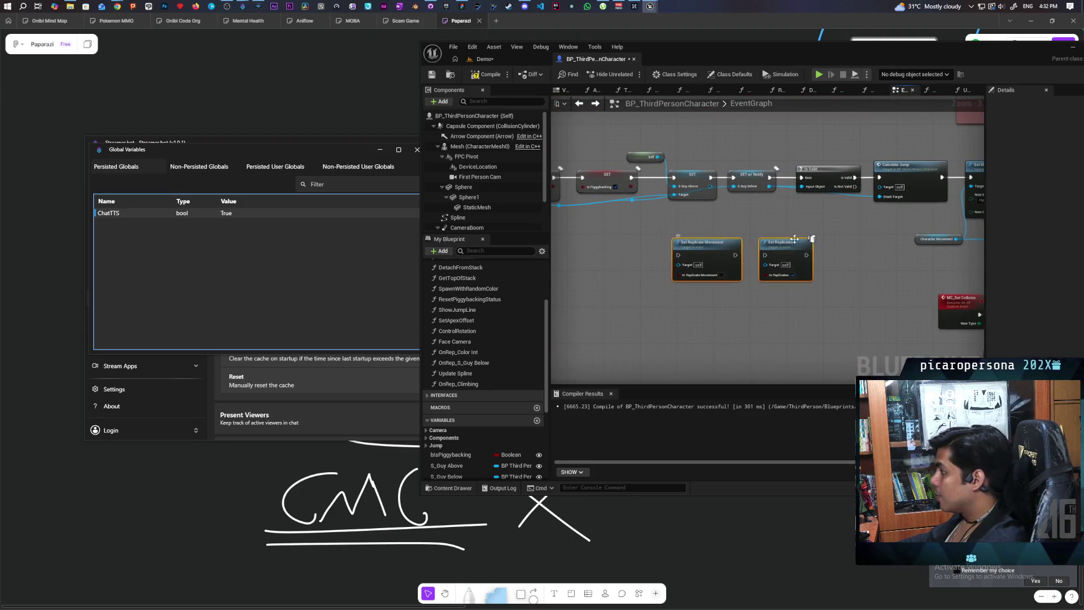
scroll(802, 295, "down", 3)
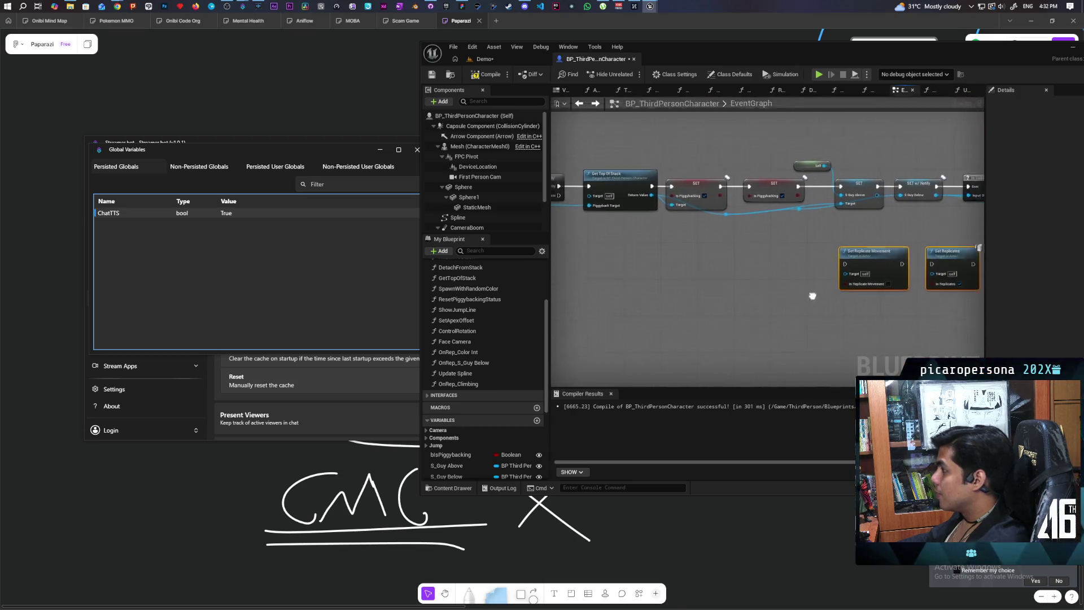
left_click_drag(795, 272, 710, 272)
scroll(668, 267, "up", 4)
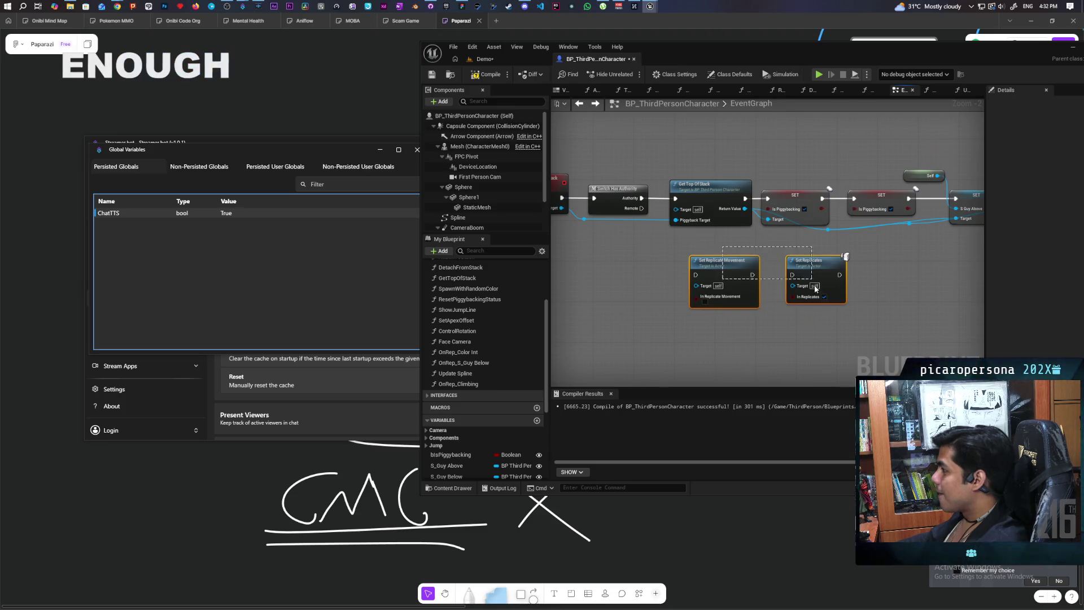
mouse_move(729, 274)
left_mouse_down()
mouse_move(667, 268)
mouse_move(667, 279)
left_mouse_up()
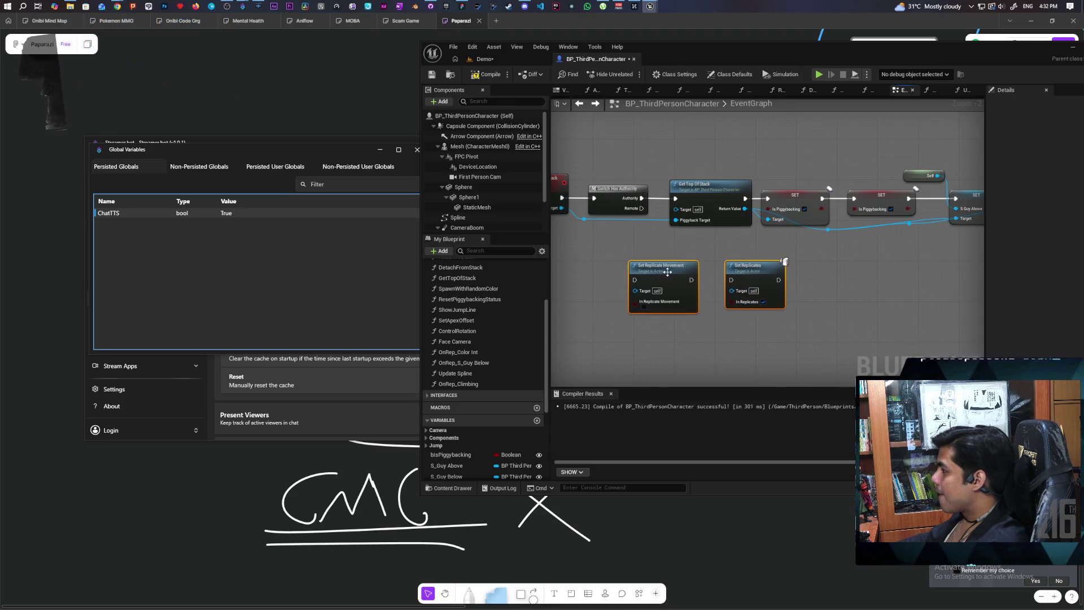
left_click(653, 240)
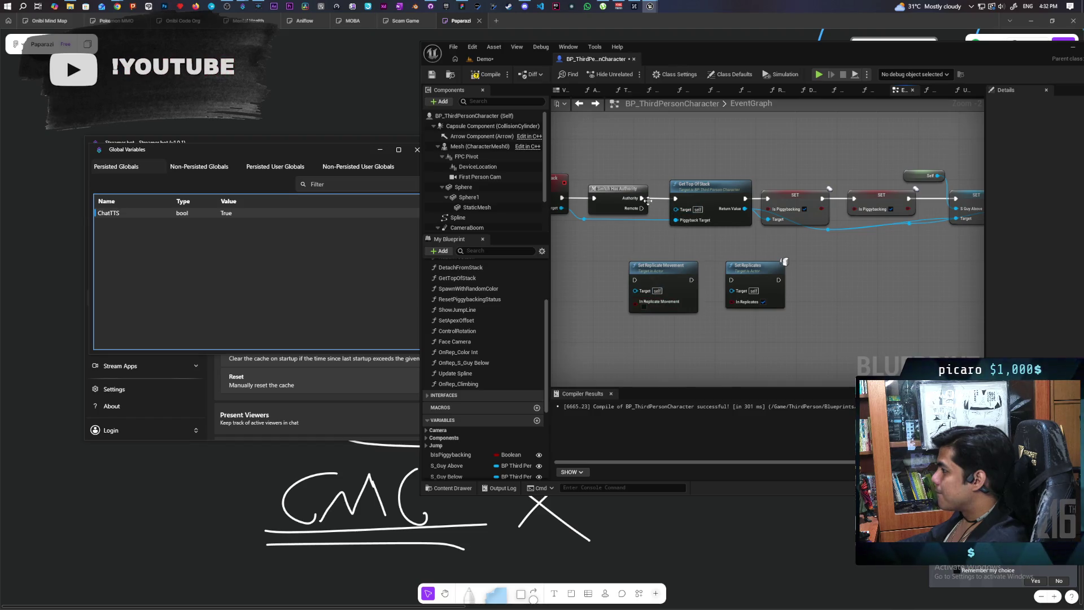
Step: Chain Authority → Set Replicate Movement → Set Replicates → Get Top Of Stack and compile
left_click_drag(642, 198, 634, 280)
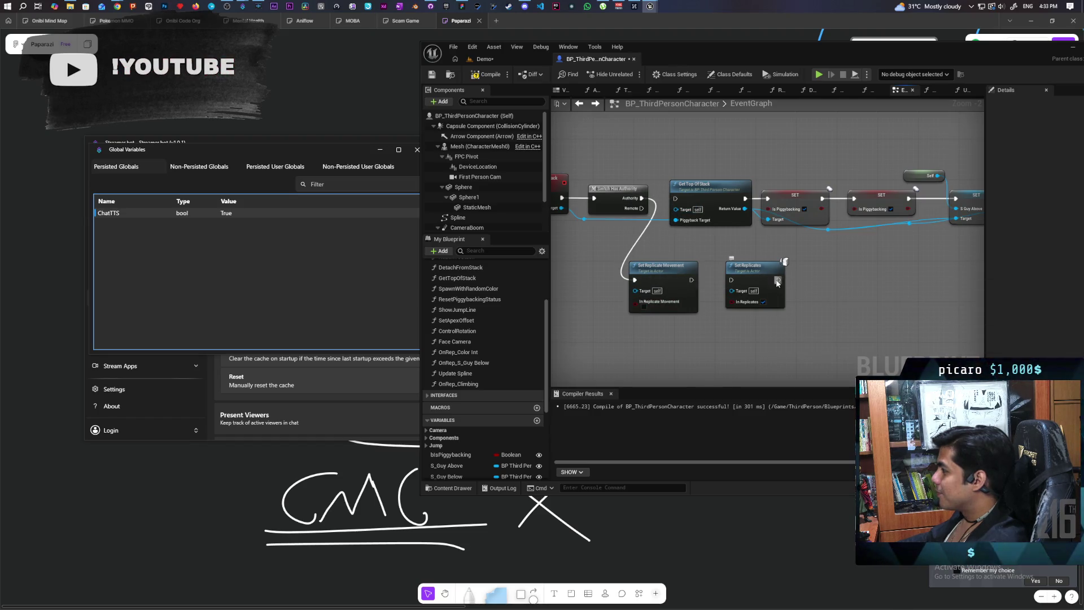
mouse_move(777, 280)
left_mouse_down()
mouse_move(665, 212)
mouse_move(675, 198)
left_mouse_up()
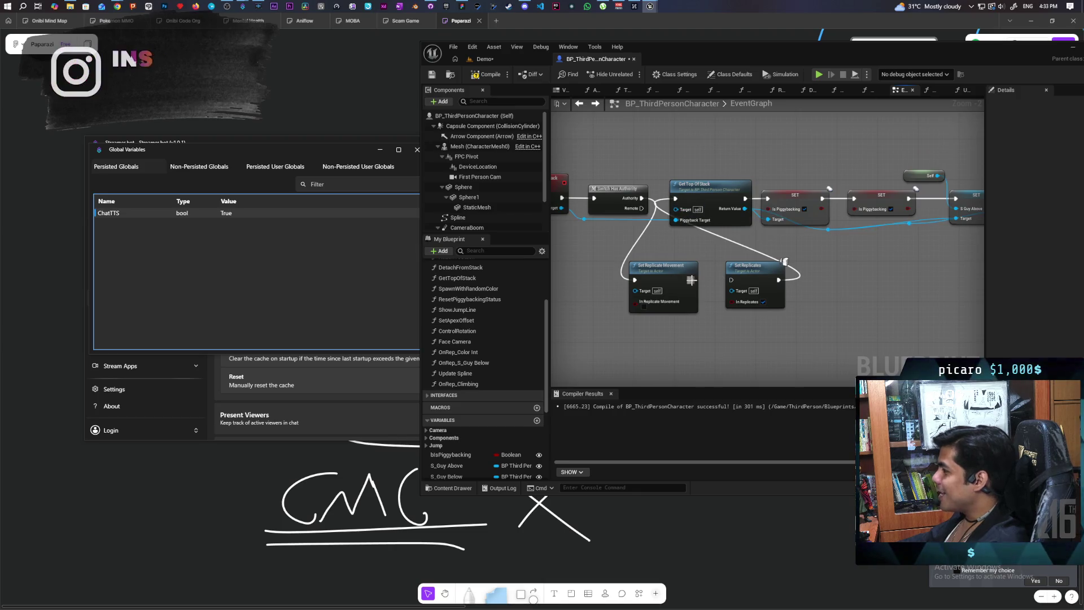
left_click_drag(691, 280, 731, 280)
left_click(483, 76)
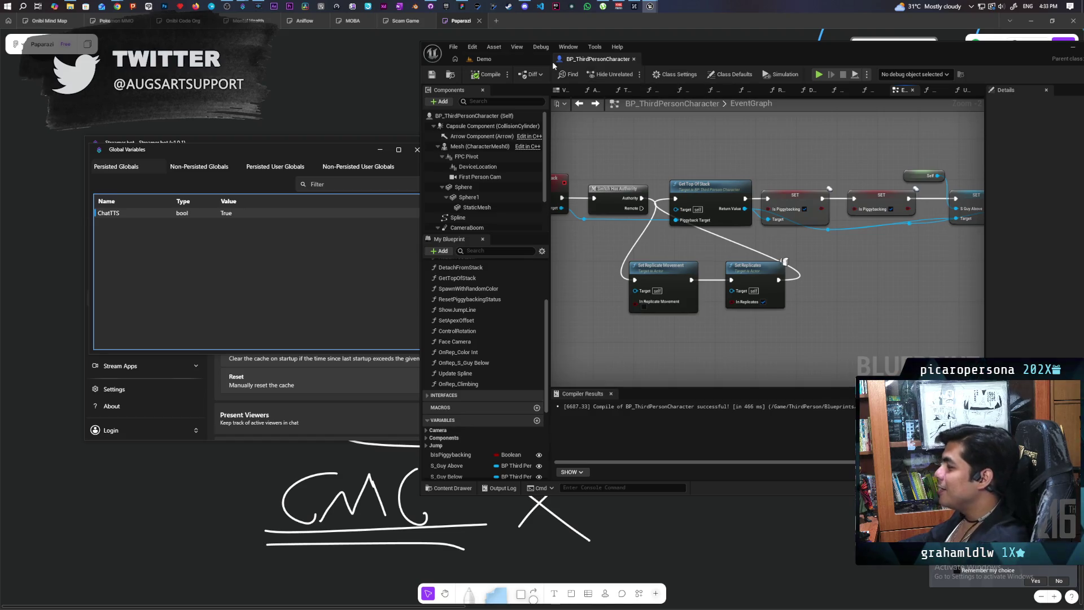
left_click(481, 58)
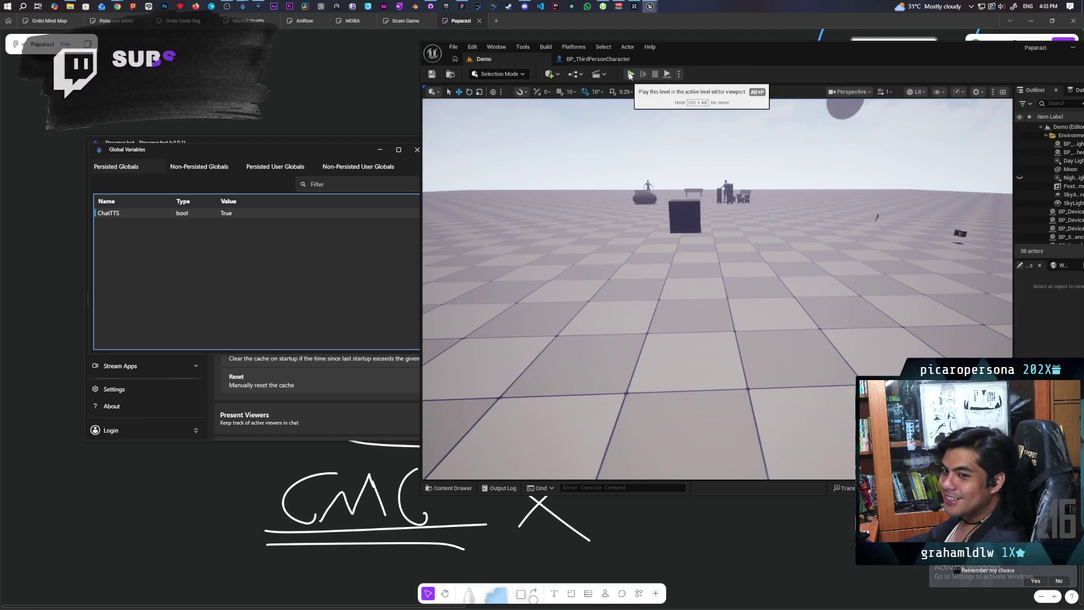
left_click(630, 74)
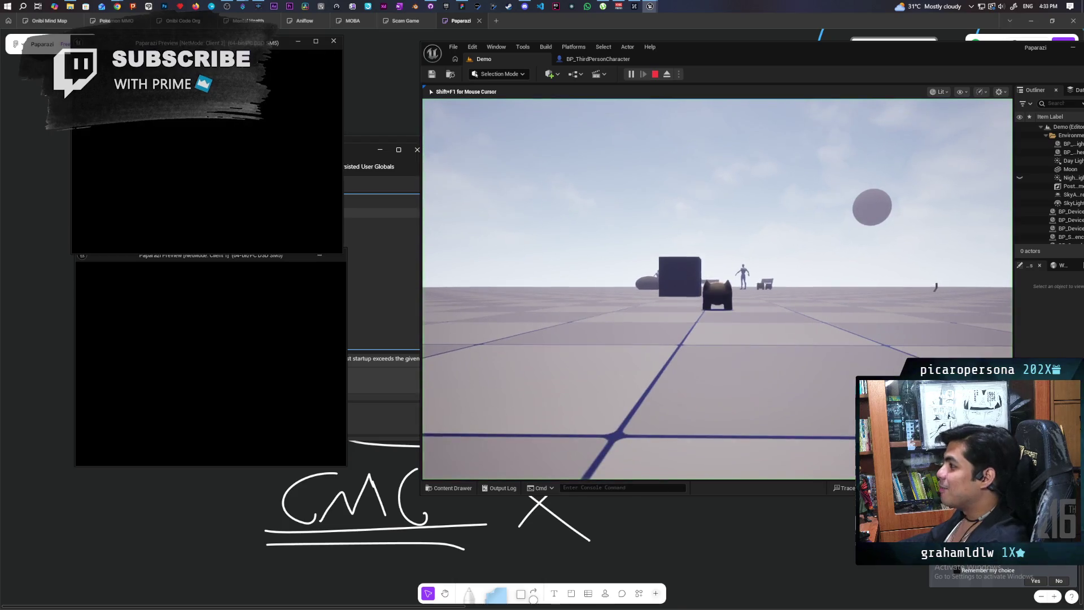
left_click(275, 166)
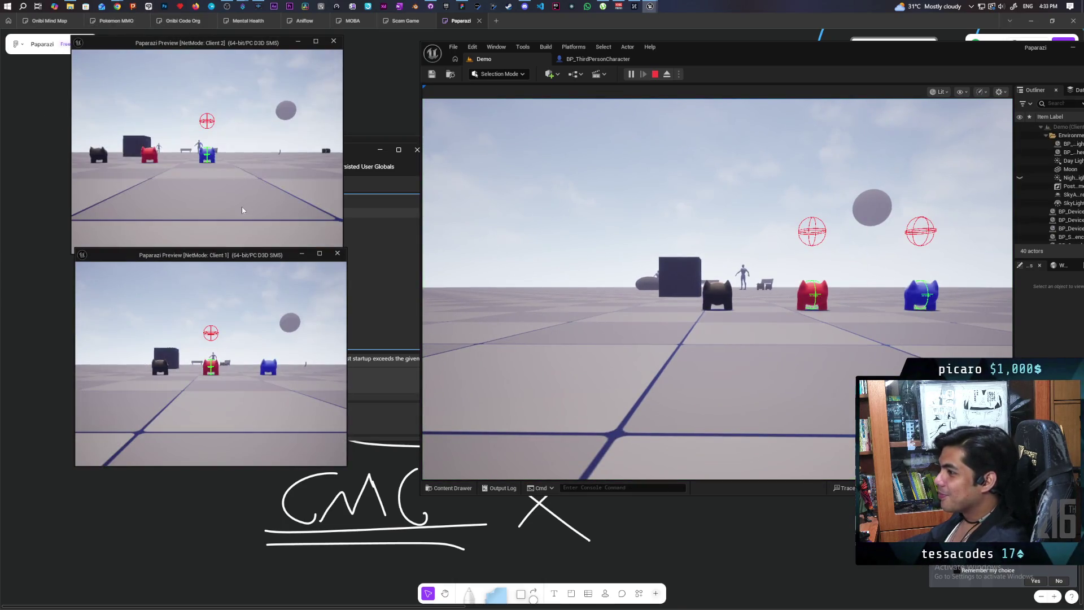
key("w")
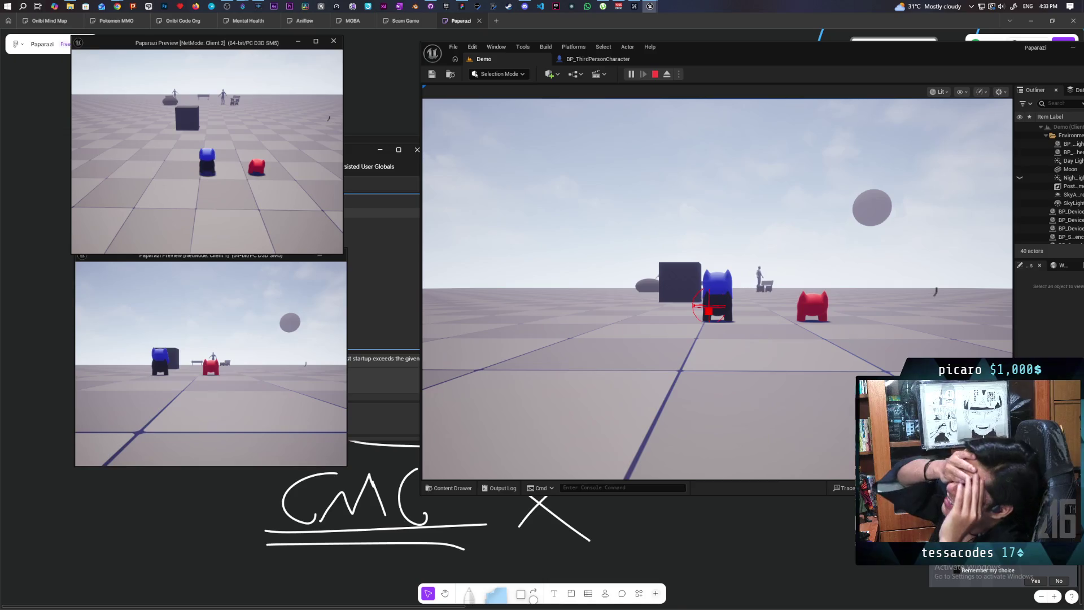
key("w")
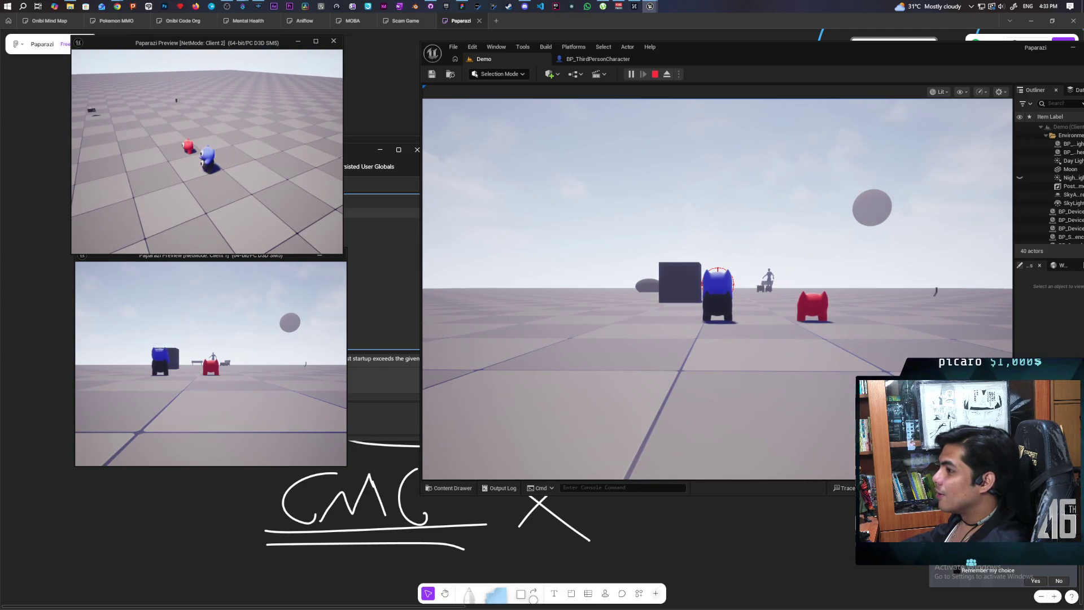
key("Escape")
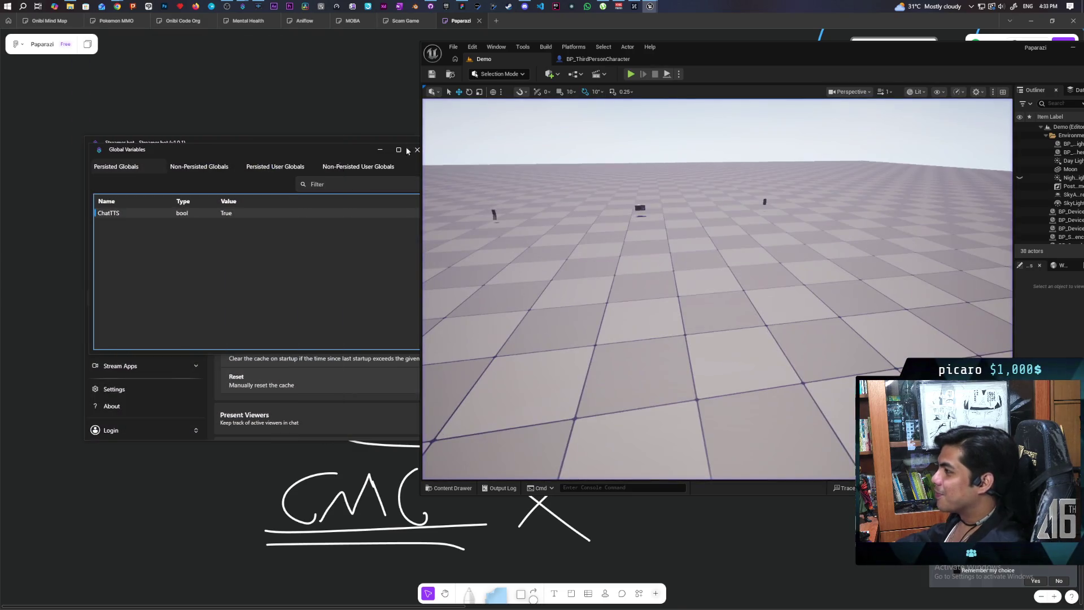
Step: Return to BP_ThirdPersonCharacter and find the Server Attaching replication nodes near Get Top Of Stack
left_click(598, 58)
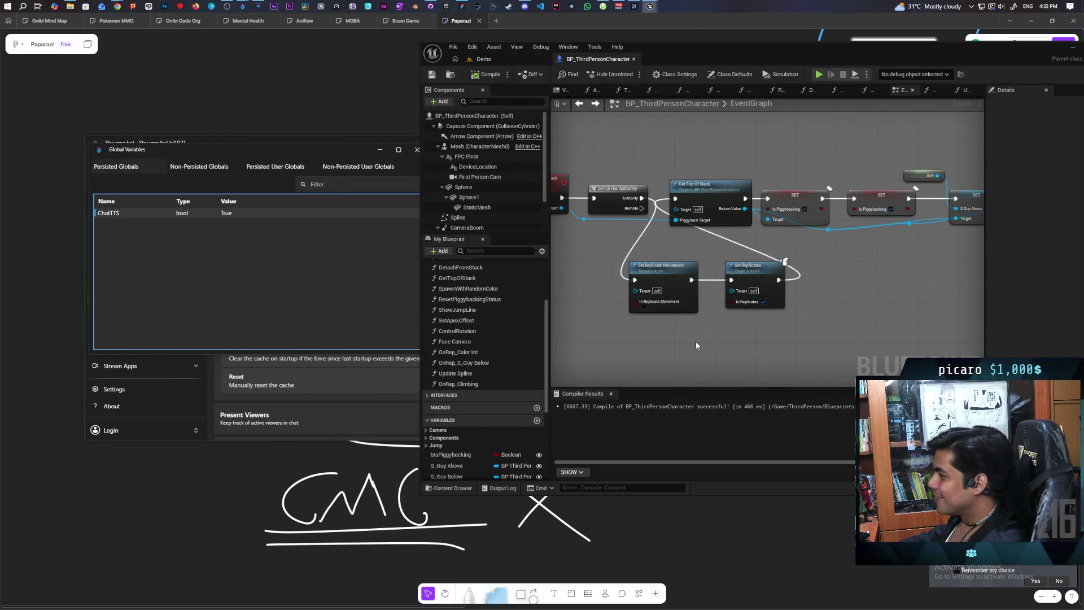
scroll(695, 341, "down", 2)
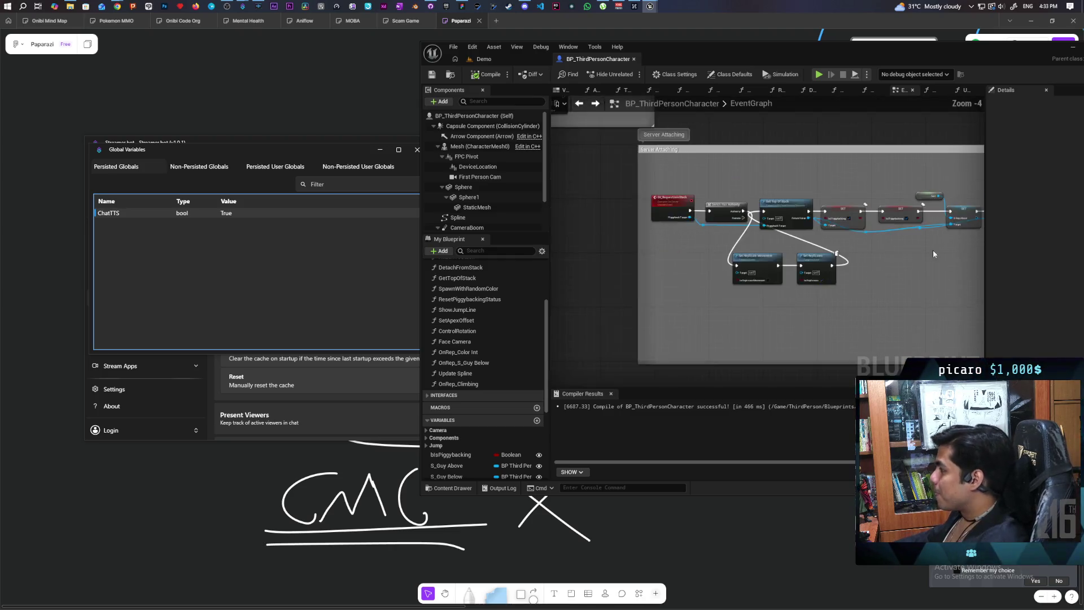
mouse_move(695, 340)
left_mouse_down()
mouse_move(653, 283)
mouse_move(804, 298)
mouse_move(649, 313)
mouse_move(564, 282)
mouse_move(846, 271)
mouse_move(867, 293)
left_mouse_up()
scroll(677, 299, "up", 3)
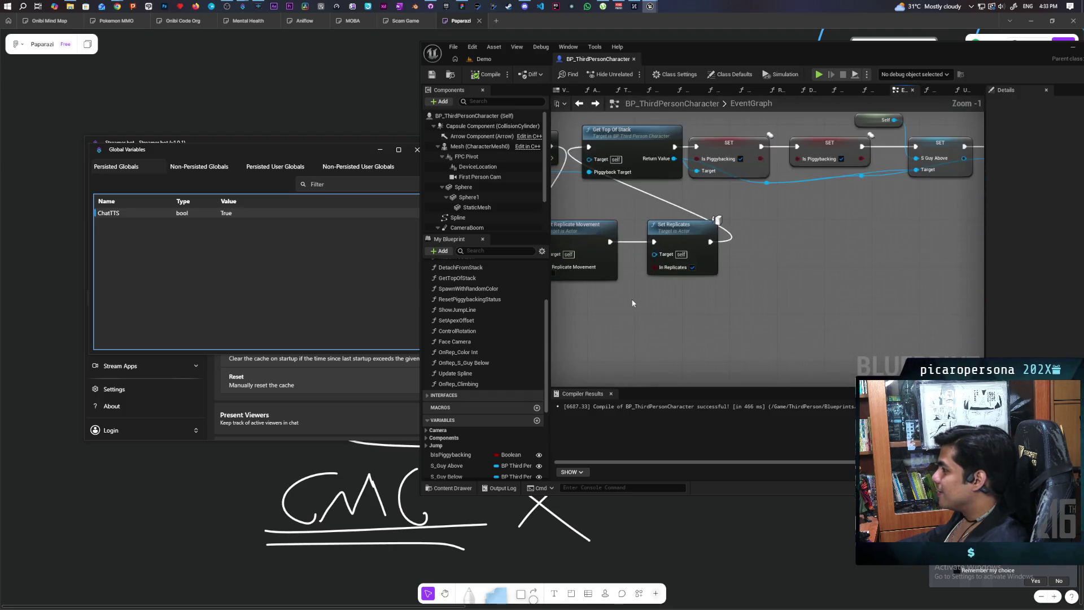
mouse_move(653, 302)
left_mouse_down()
mouse_move(779, 265)
mouse_move(877, 313)
mouse_move(930, 322)
left_mouse_up()
left_click(694, 182)
left_click_drag(694, 182, 492, 157)
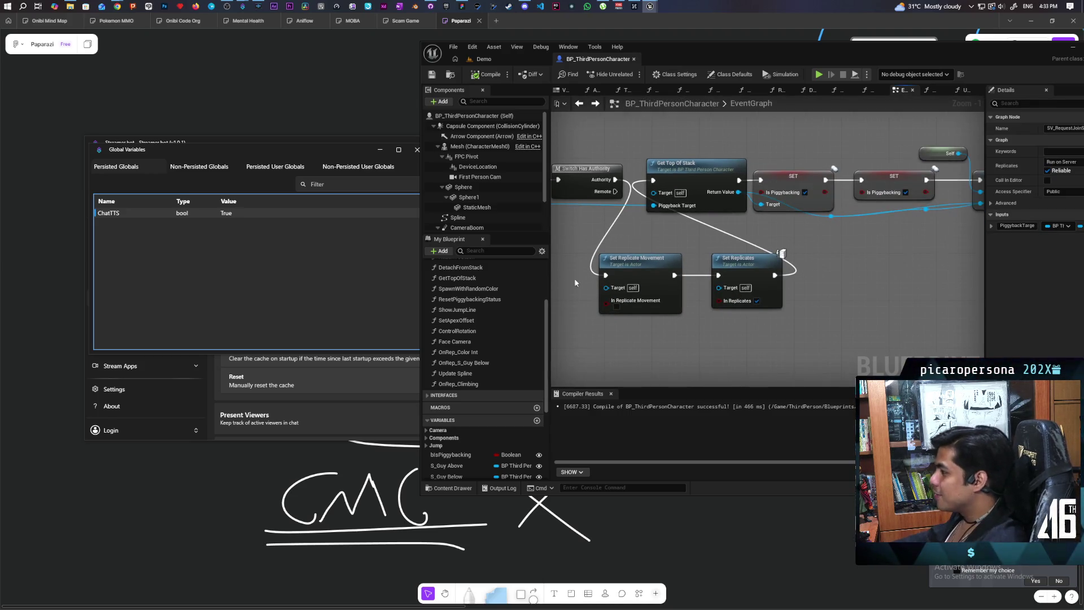
left_click_drag(863, 269, 616, 345)
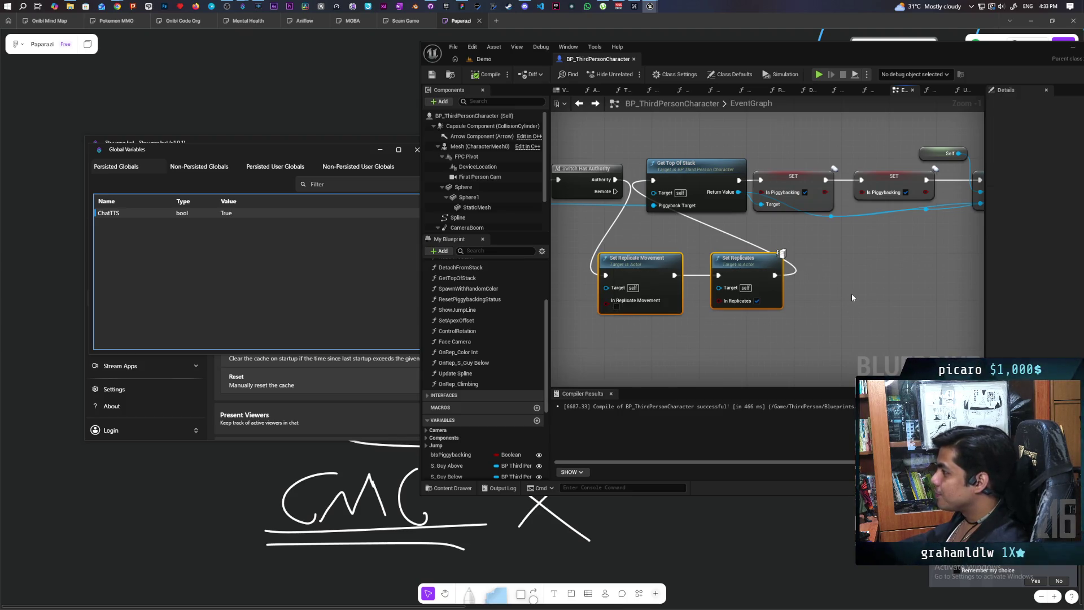
scroll(852, 293, "down", 2)
left_click_drag(783, 271, 571, 284)
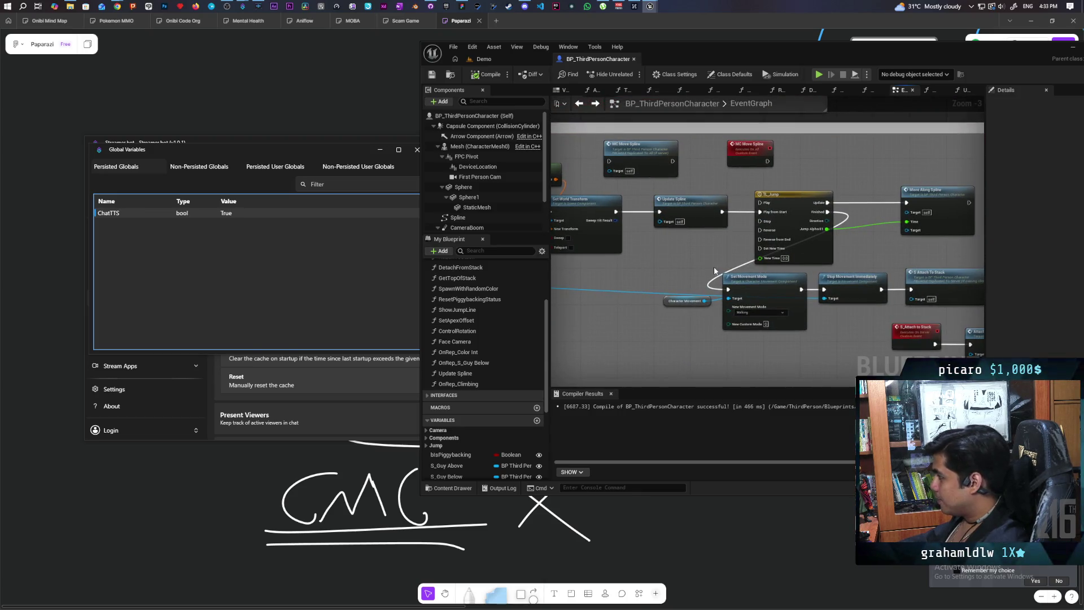
left_click_drag(799, 322, 749, 286)
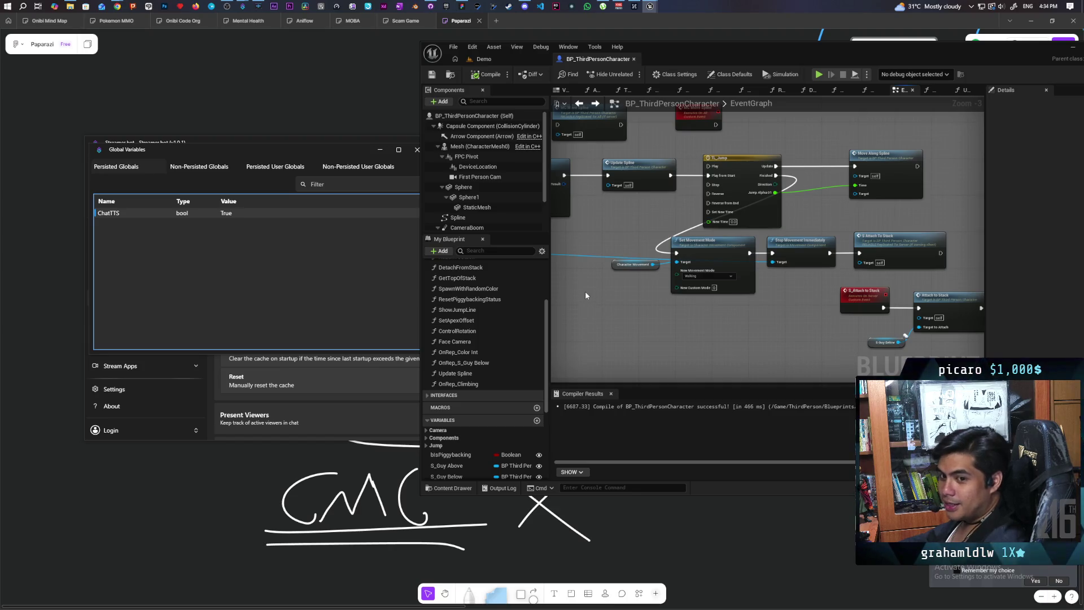
scroll(585, 290, "down", 4)
scroll(725, 288, "up", 6)
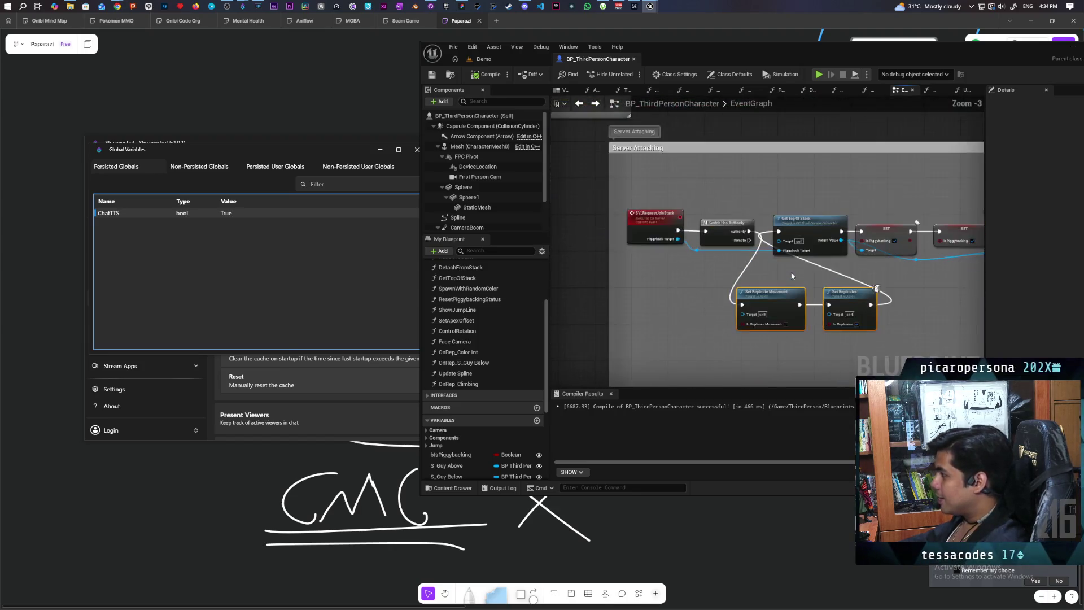
Step: Wire the Authority output into Get Top Of Stack, then compile and save the blueprint
left_click_drag(730, 212, 777, 214)
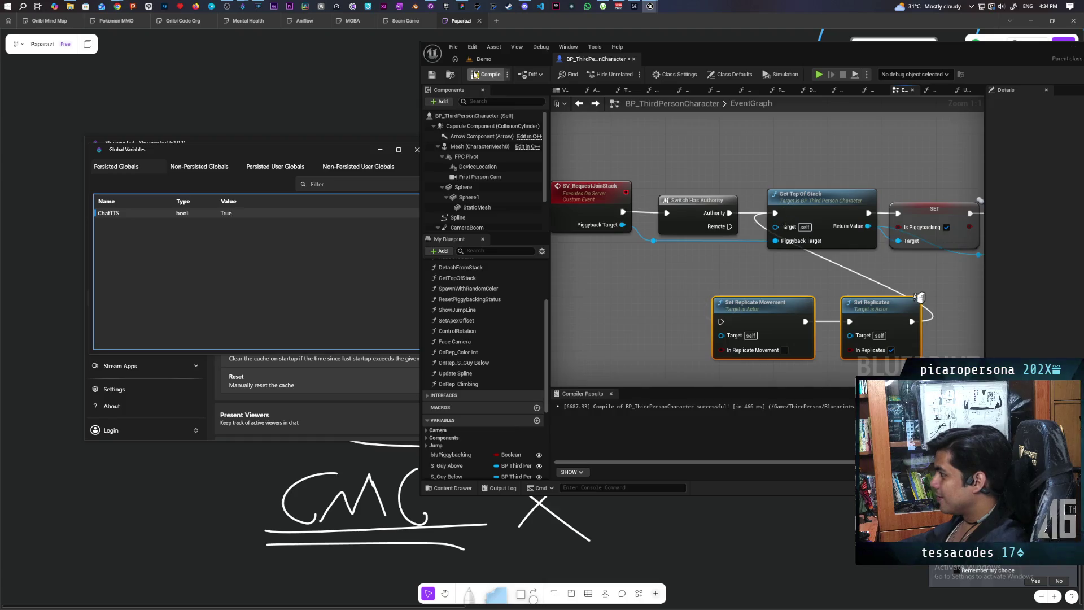
left_click(487, 74)
key("ctrl+s")
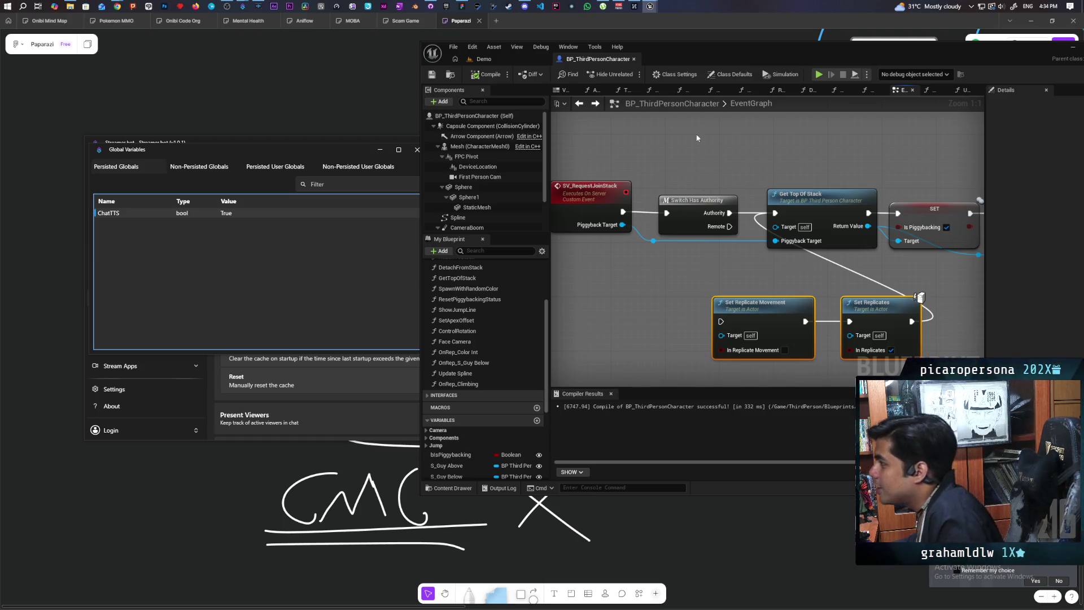
left_click(458, 489)
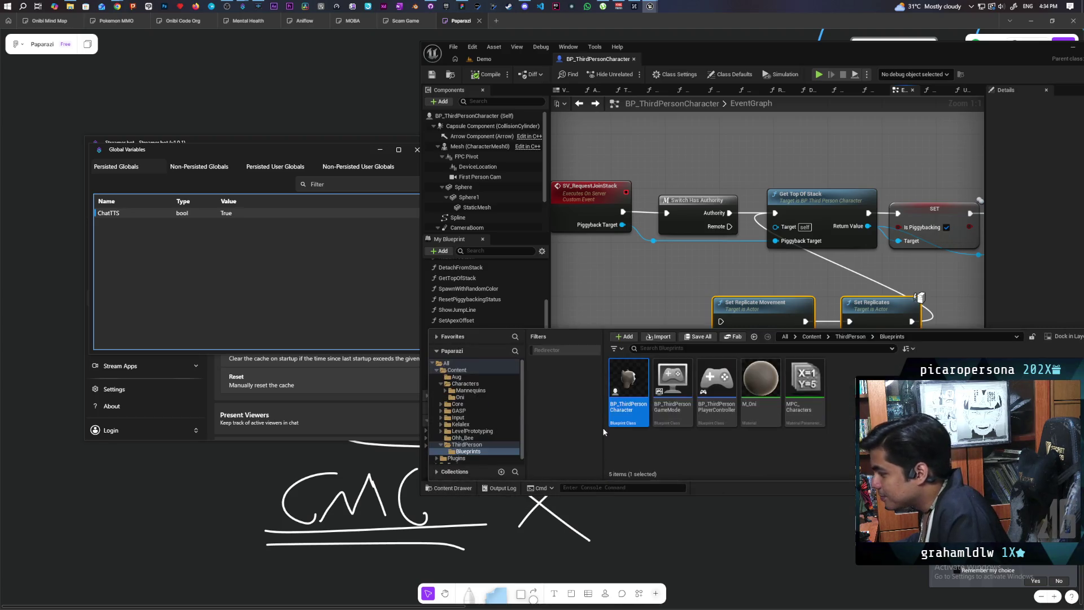
Step: Browse the content drawer from Content into Characters > Oni to list its assets
left_click(817, 338)
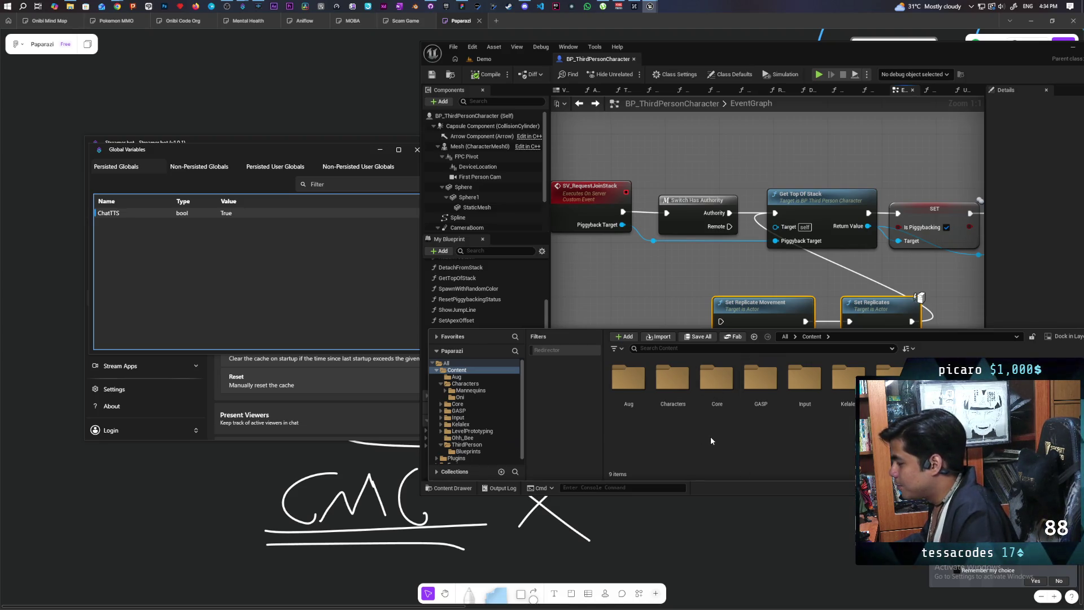
double_click(672, 381)
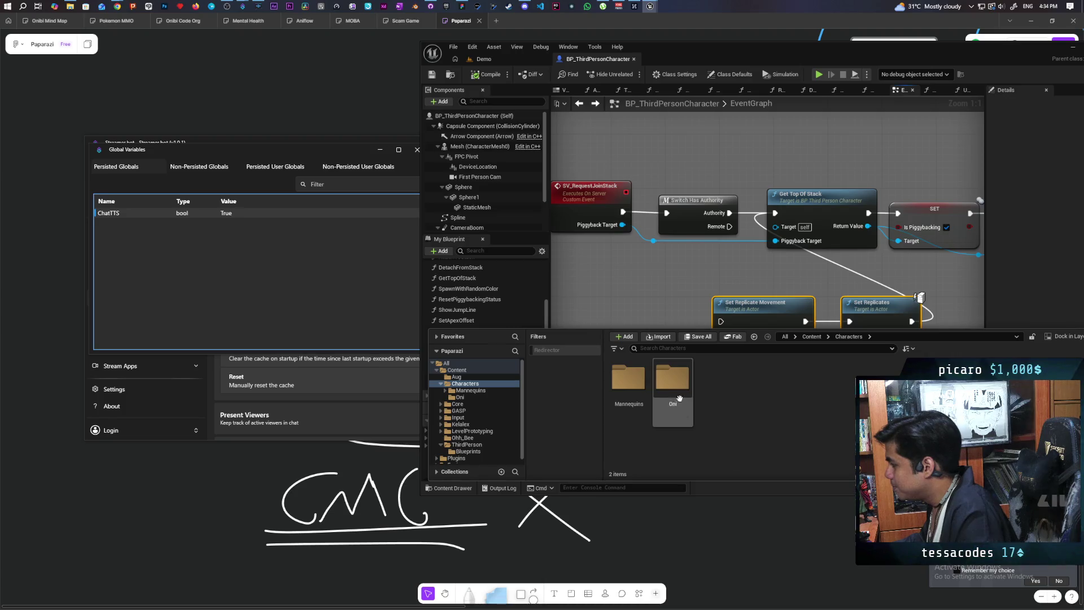
double_click(672, 381)
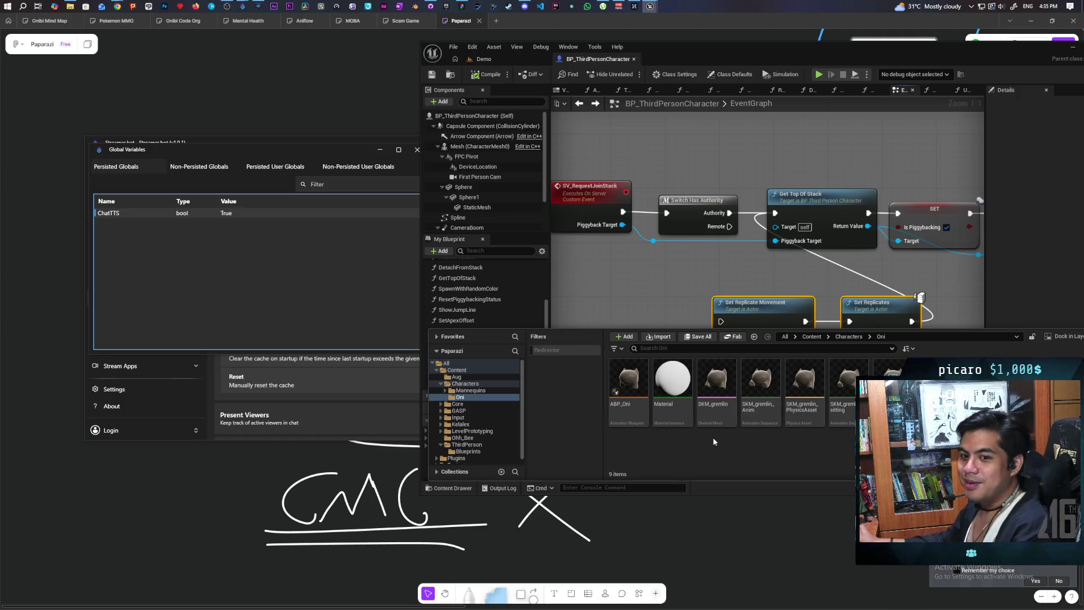
mouse_move(716, 416)
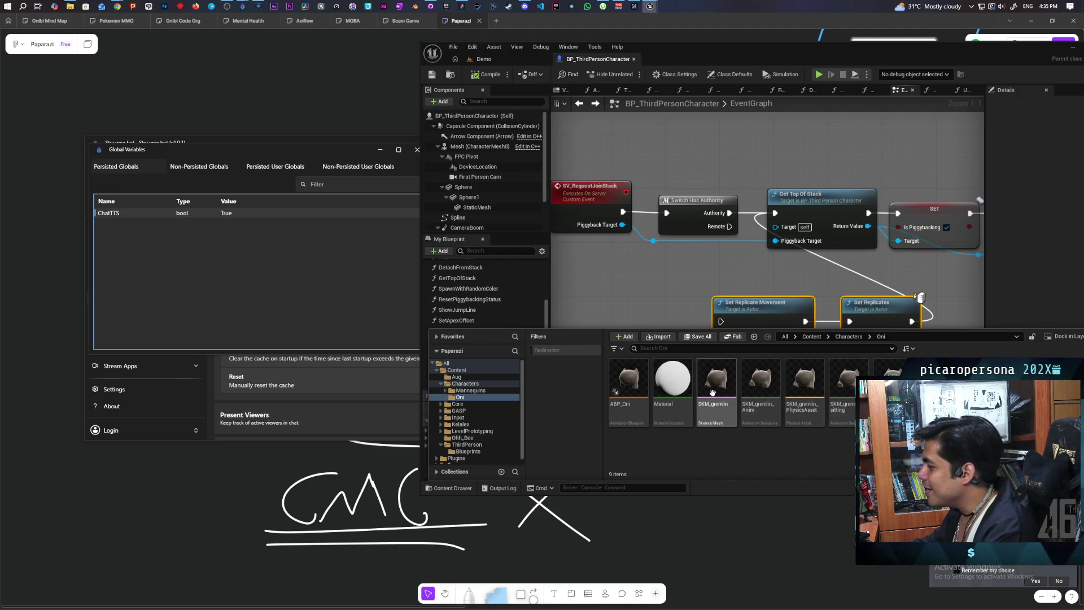
Step: Create an Anim Blueprint from the SKM_gremlin skeletal mesh's Create menu
right_click(712, 392)
mouse_move(774, 105)
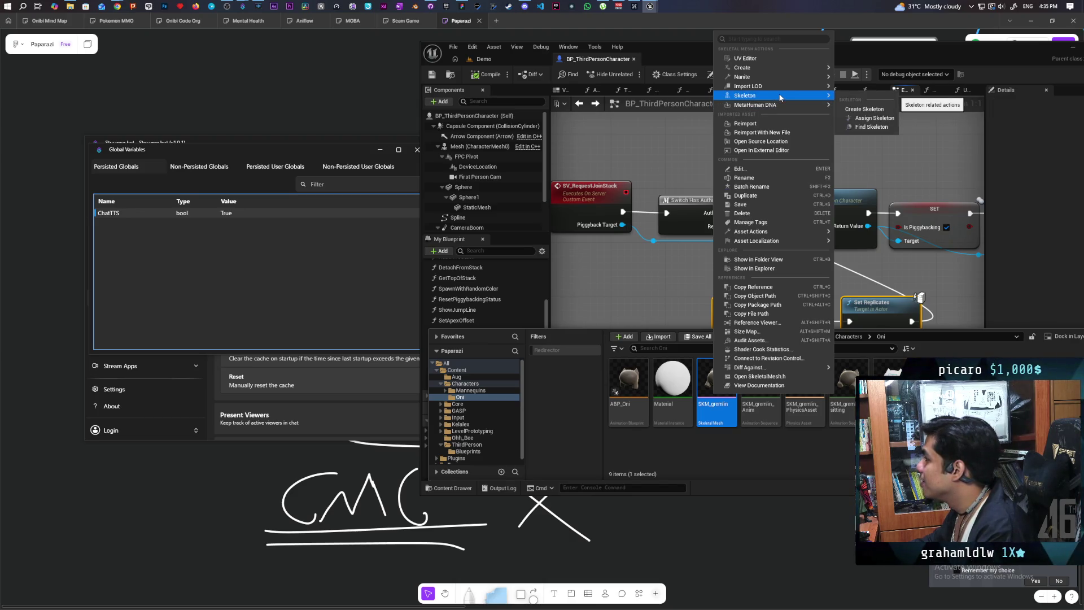
mouse_move(786, 68)
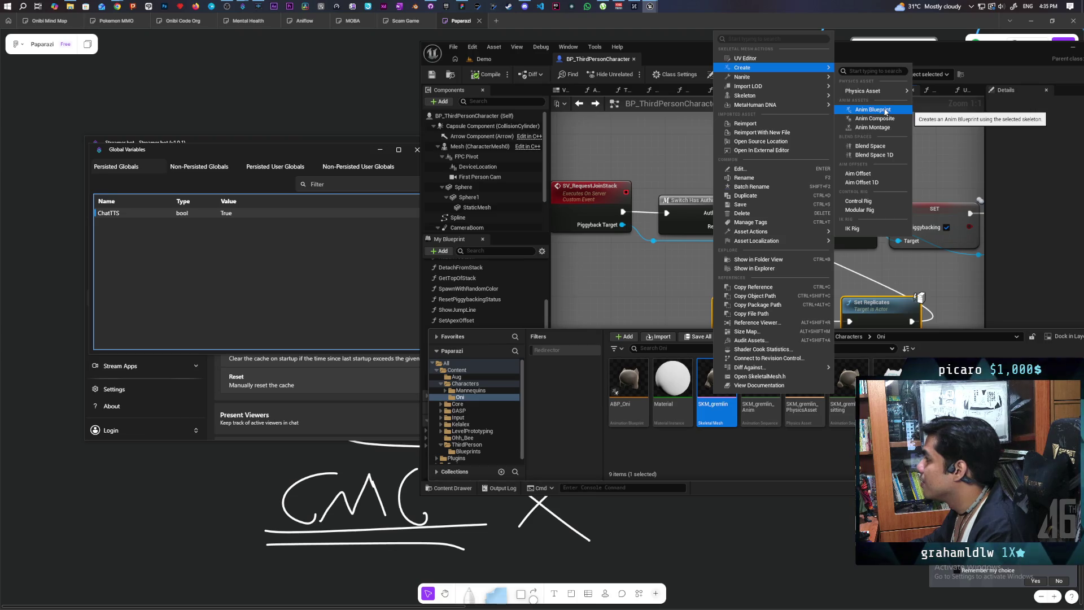
left_click(885, 111)
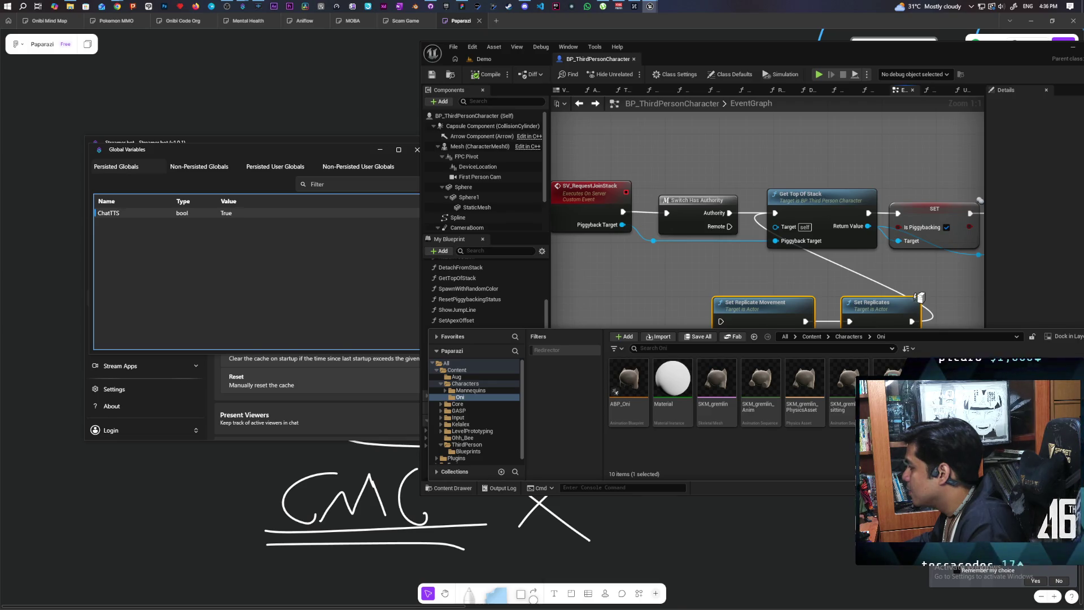
Step: Delete the SKM_gremlin_Skeleton_Climb animation blueprint and confirm the deletion
key("Delete")
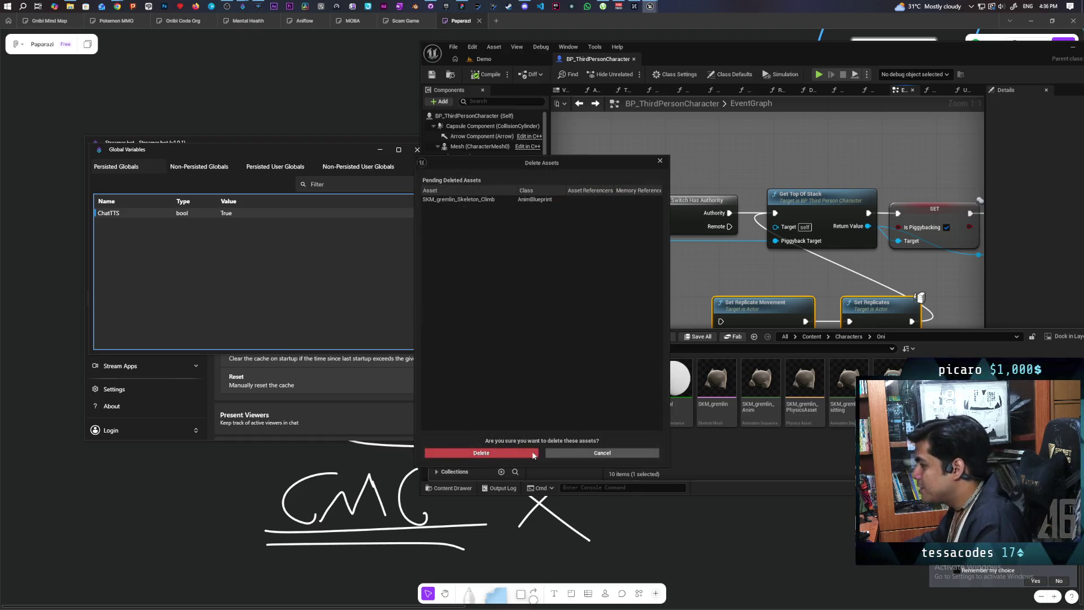
left_click(527, 453)
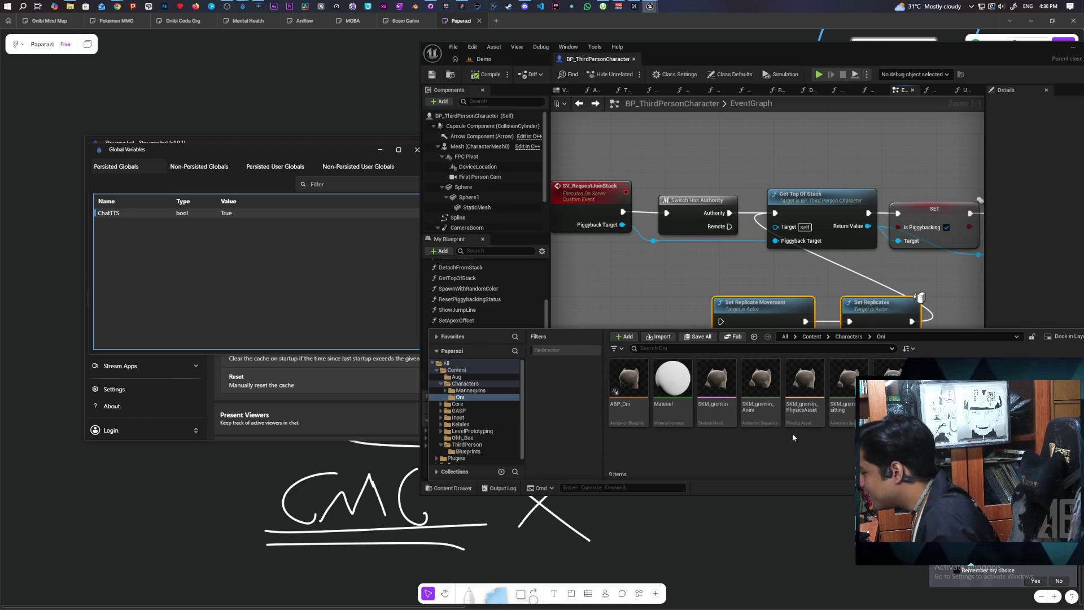
mouse_move(744, 420)
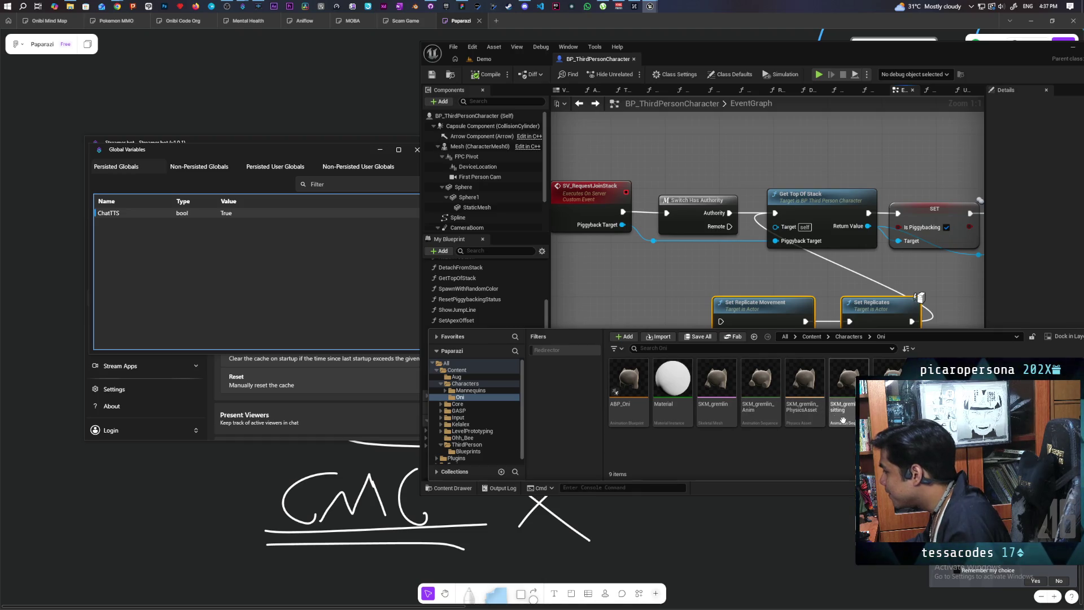
Step: Open SKM_gremlin_Anim, move its editor aside, pause playback and rewind the playhead to 0.00
double_click(769, 388)
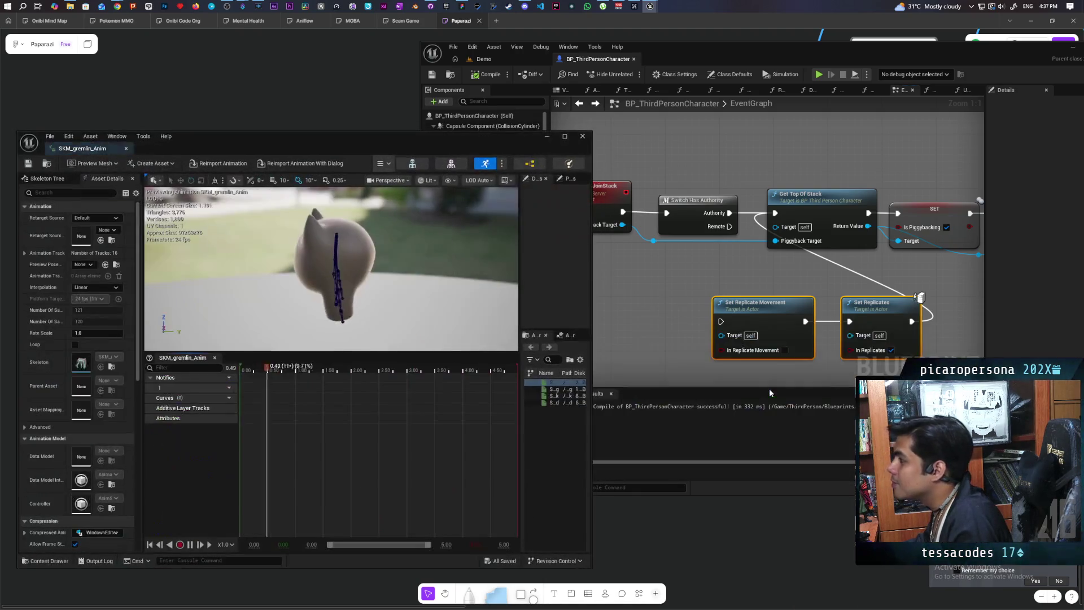
mouse_move(316, 140)
left_mouse_down()
mouse_move(490, 132)
mouse_move(577, 109)
left_mouse_up()
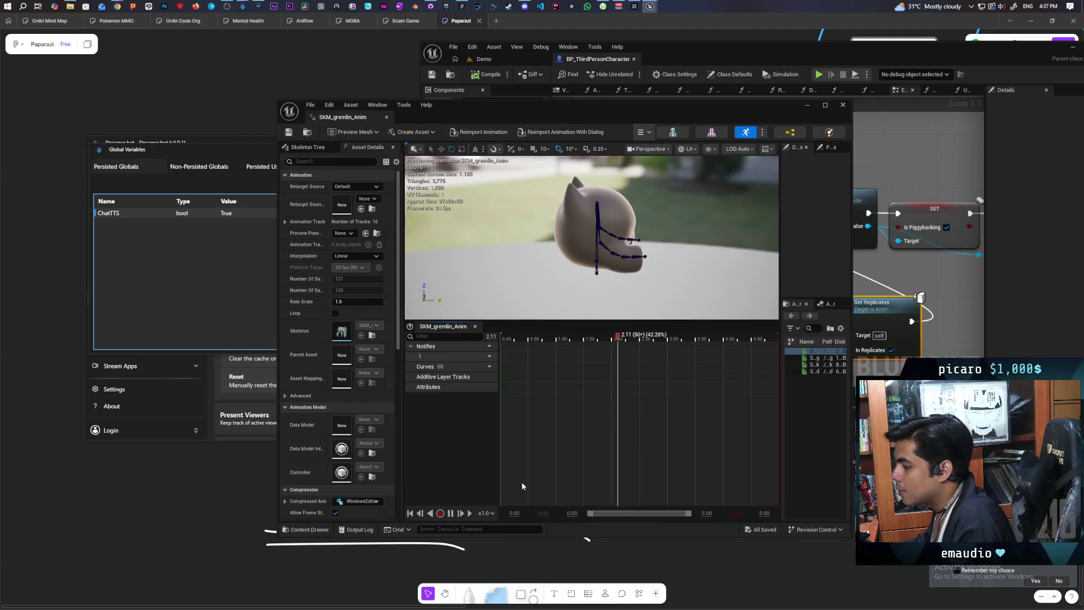
left_click(450, 513)
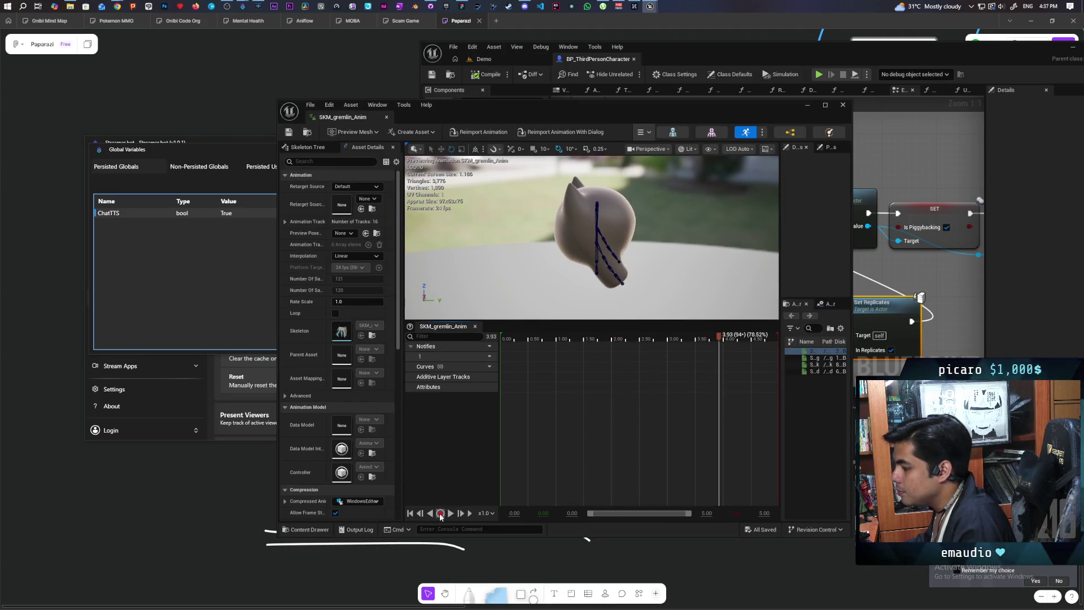
left_click(419, 513)
left_click(410, 513)
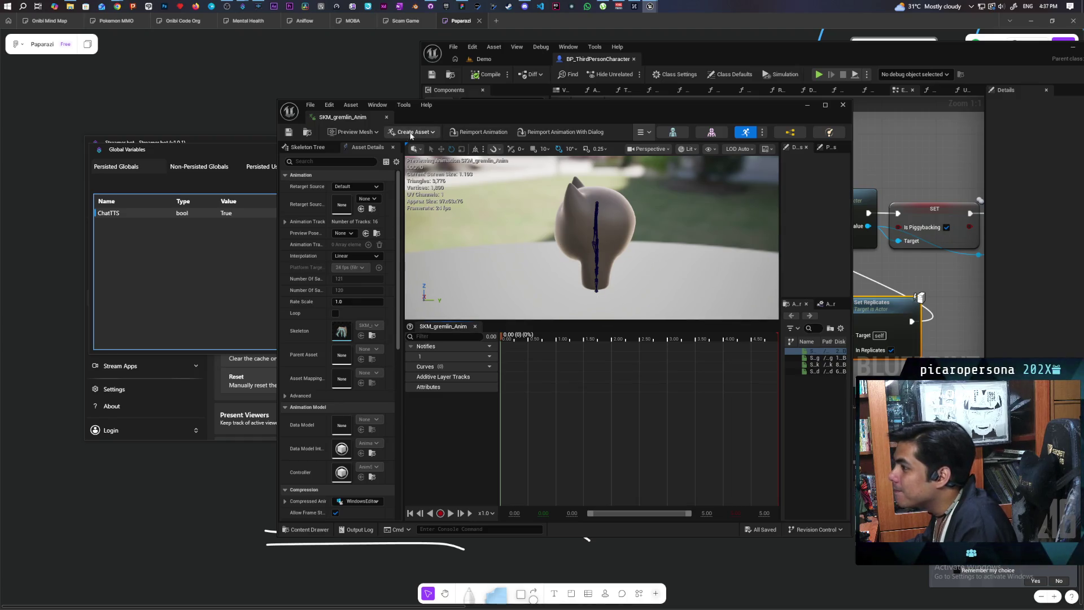
Step: Create an animation from the current pose named SKM_gremlin_Skeleton_climbing
left_click(413, 134)
mouse_move(449, 158)
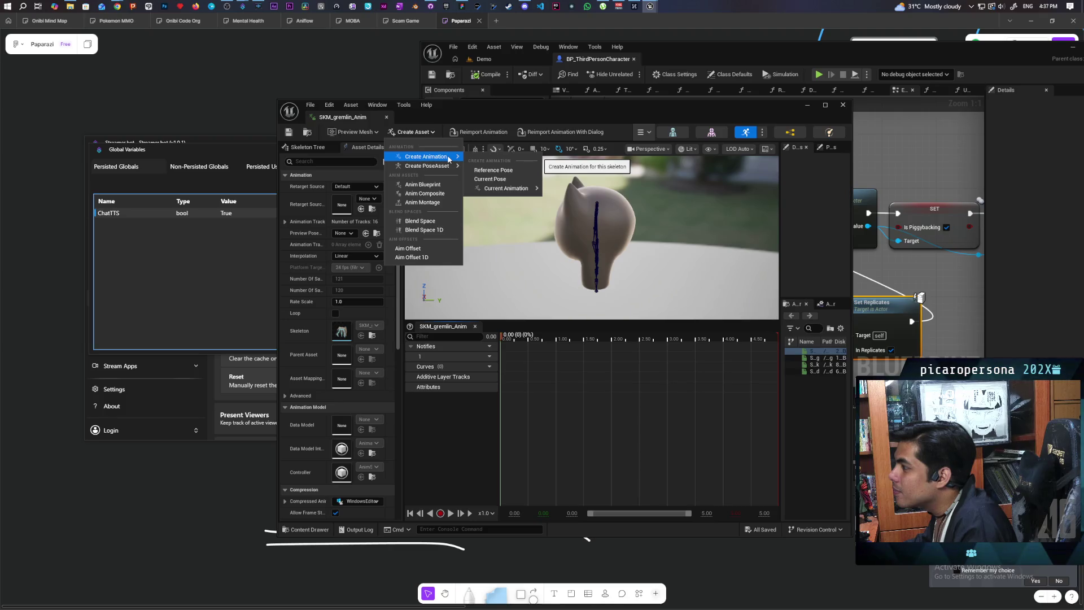
left_click(493, 180)
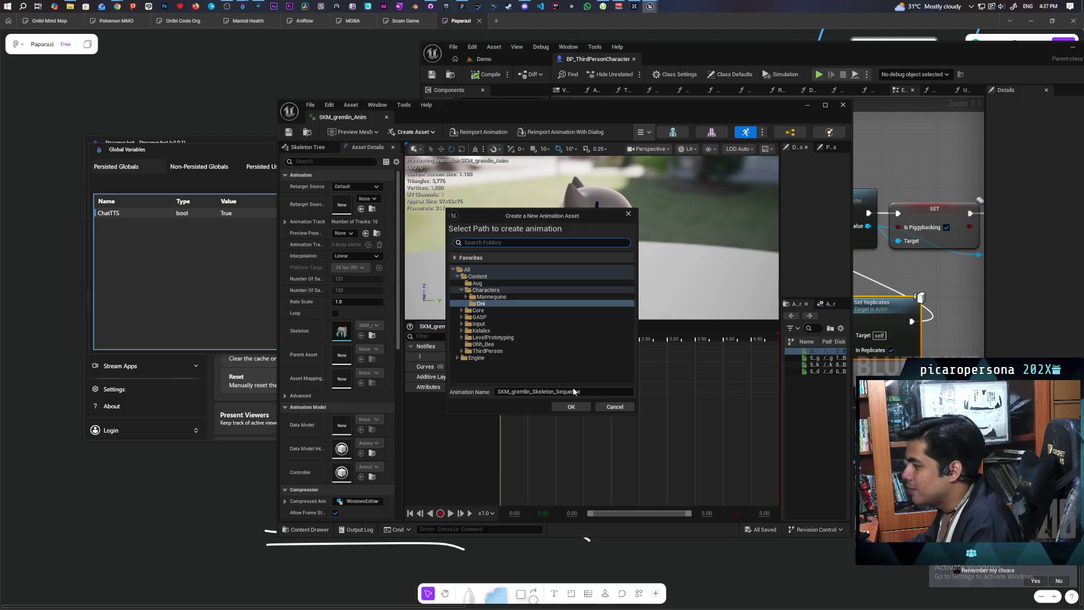
mouse_move(578, 392)
left_mouse_down()
mouse_move(541, 392)
mouse_move(555, 394)
left_mouse_up()
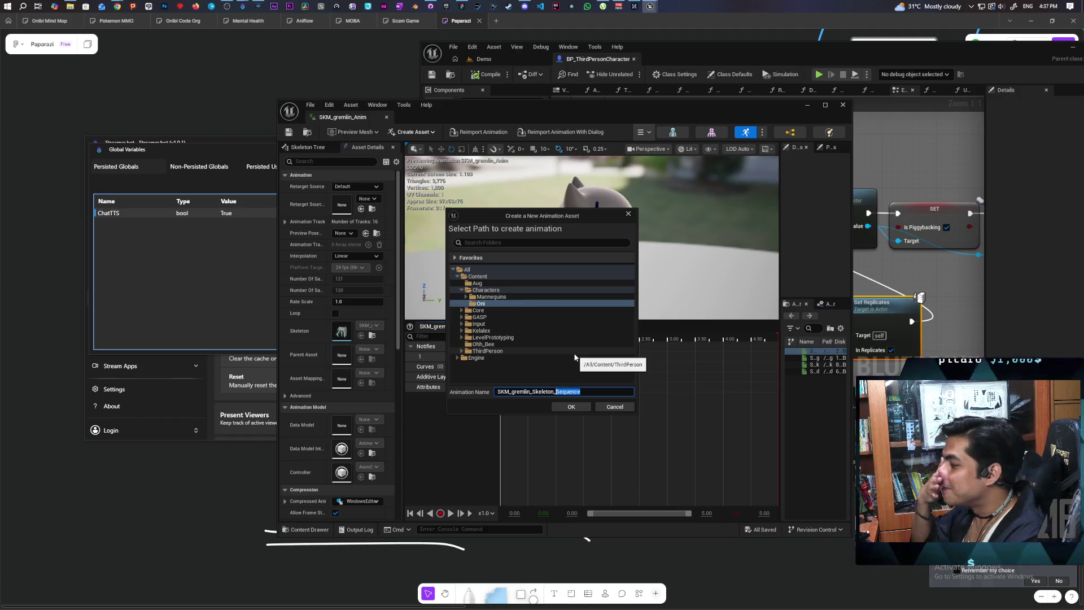
key("BackSpace")
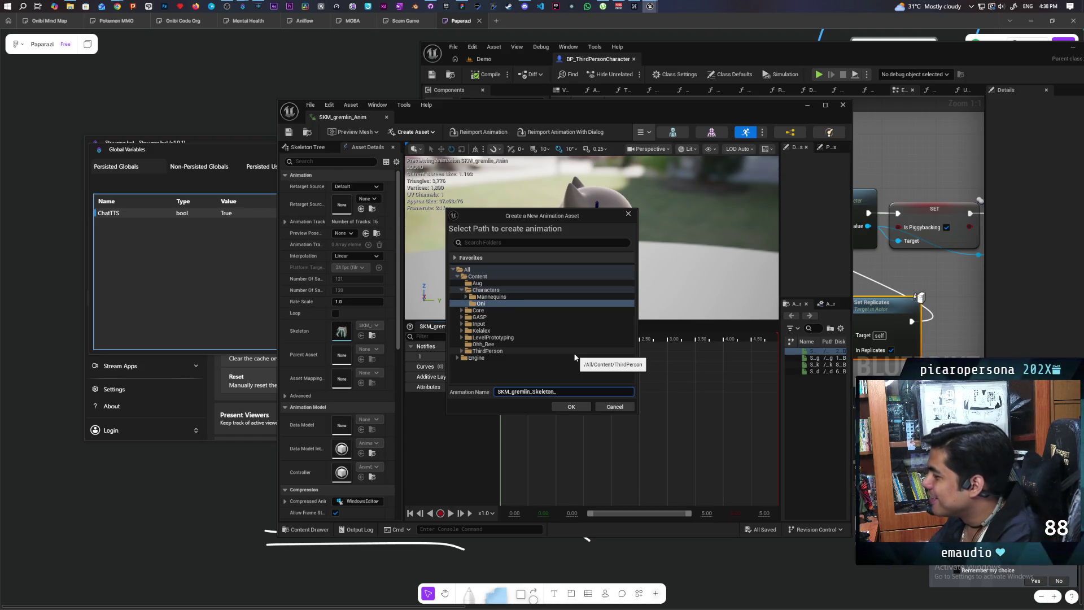
type("clim")
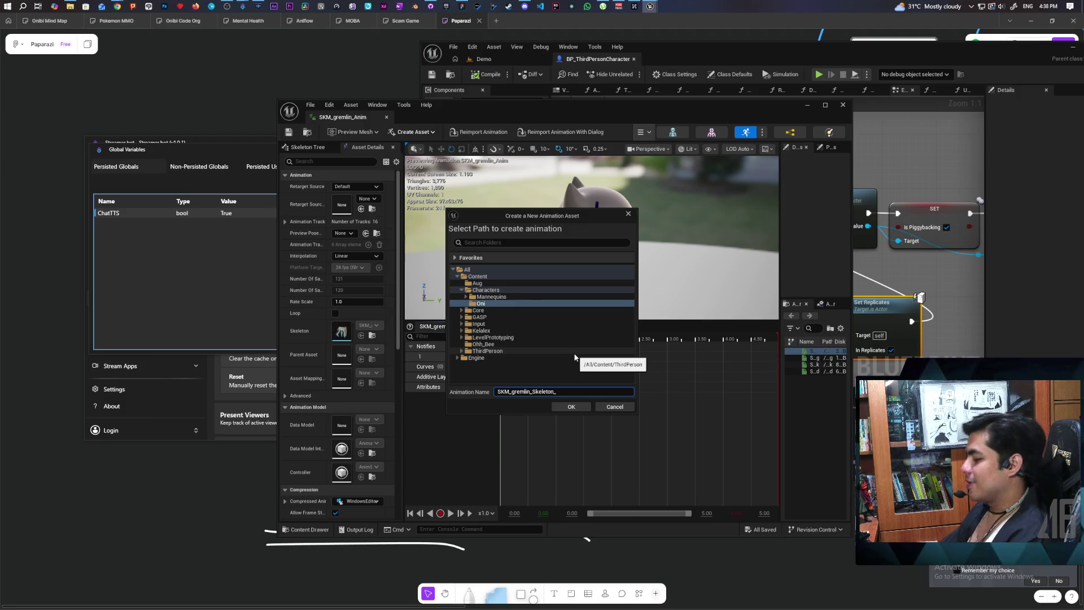
type("bing")
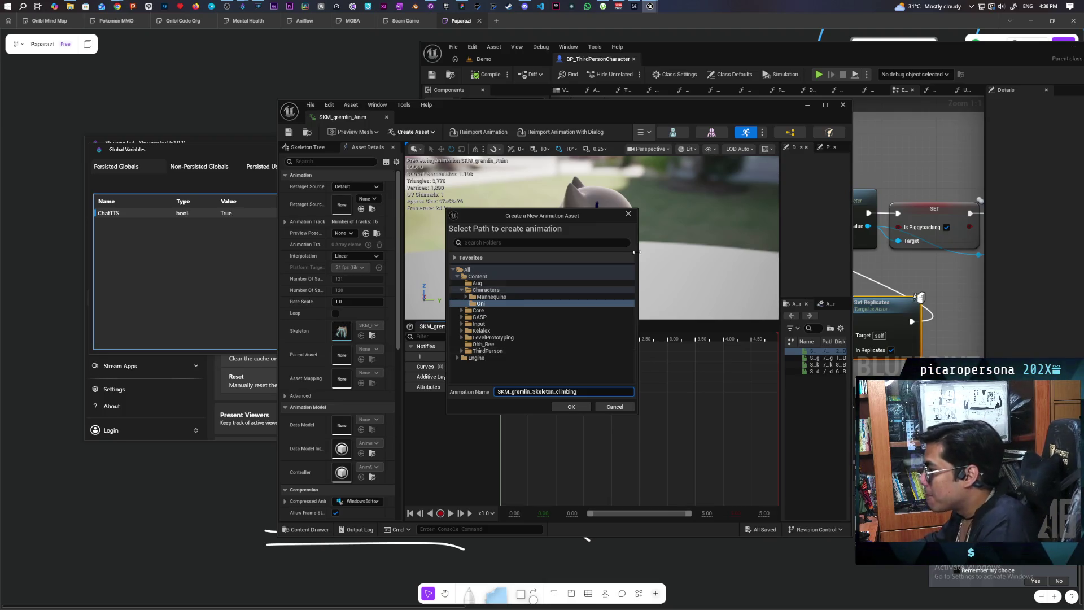
left_click(580, 406)
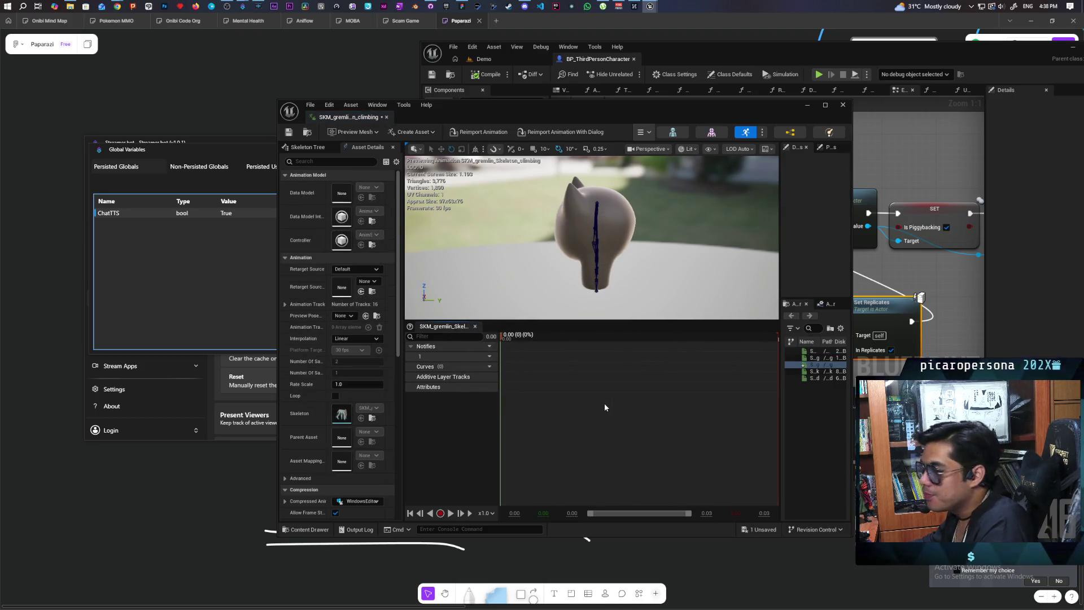
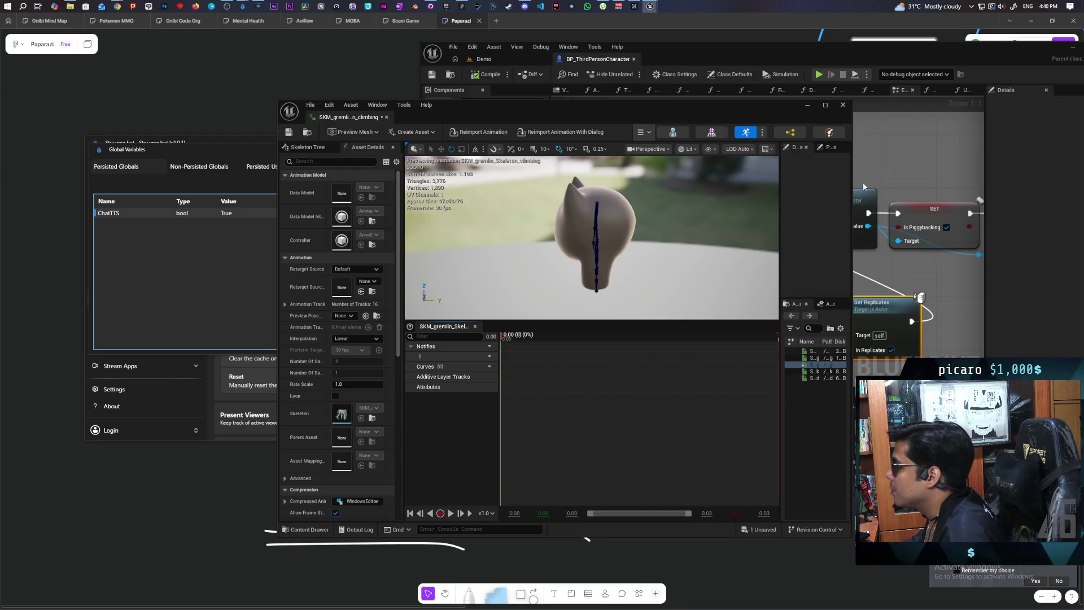
Step: Widen the animation editor and its right-side panels, then save the gremlin climbing animation
left_click_drag(851, 186, 981, 185)
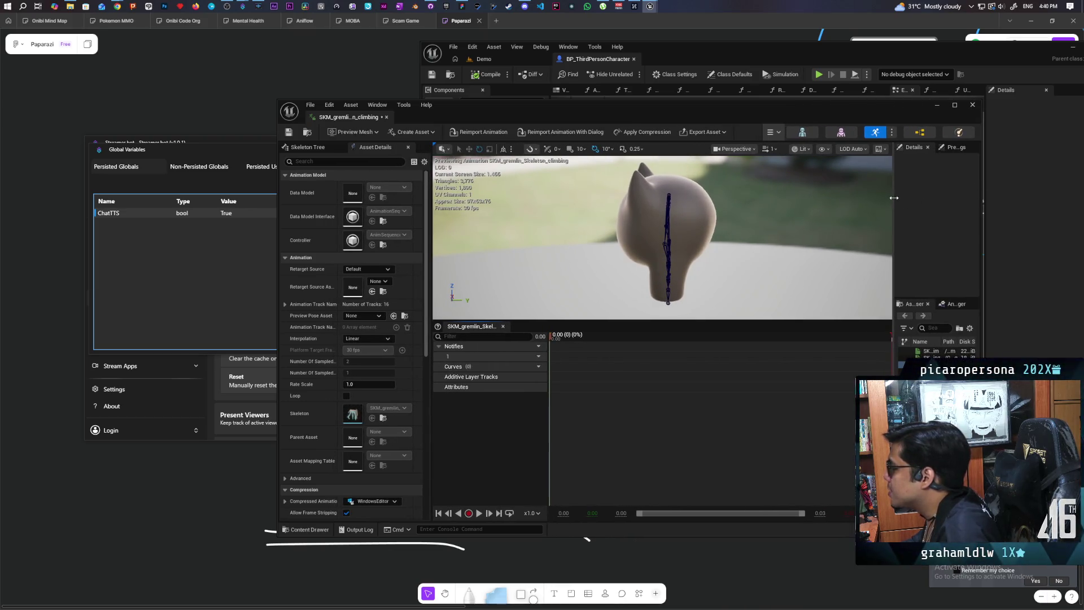
left_click_drag(894, 202, 838, 201)
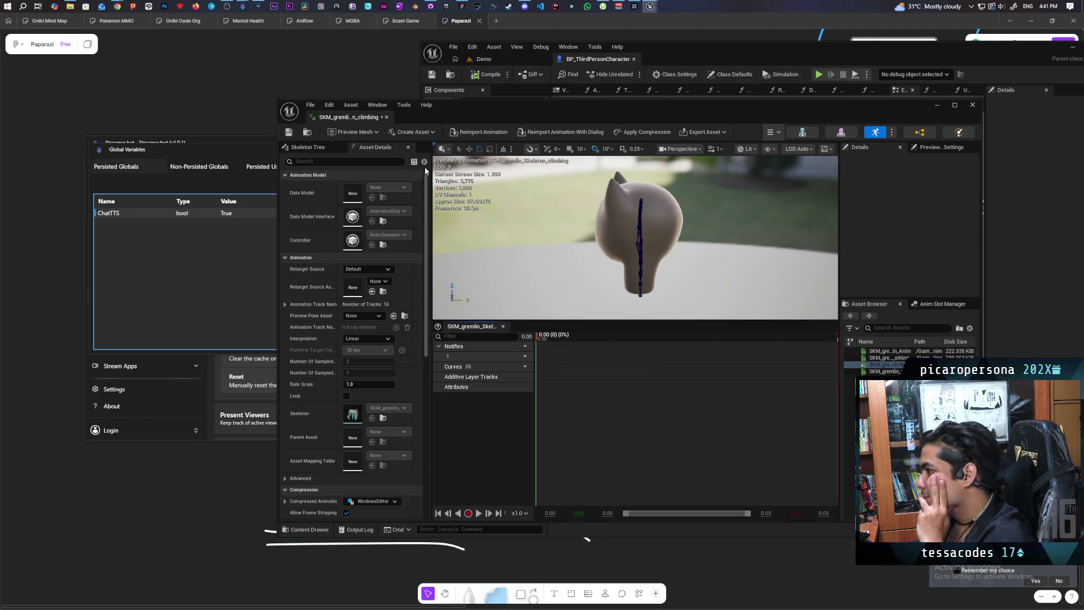
left_click(288, 131)
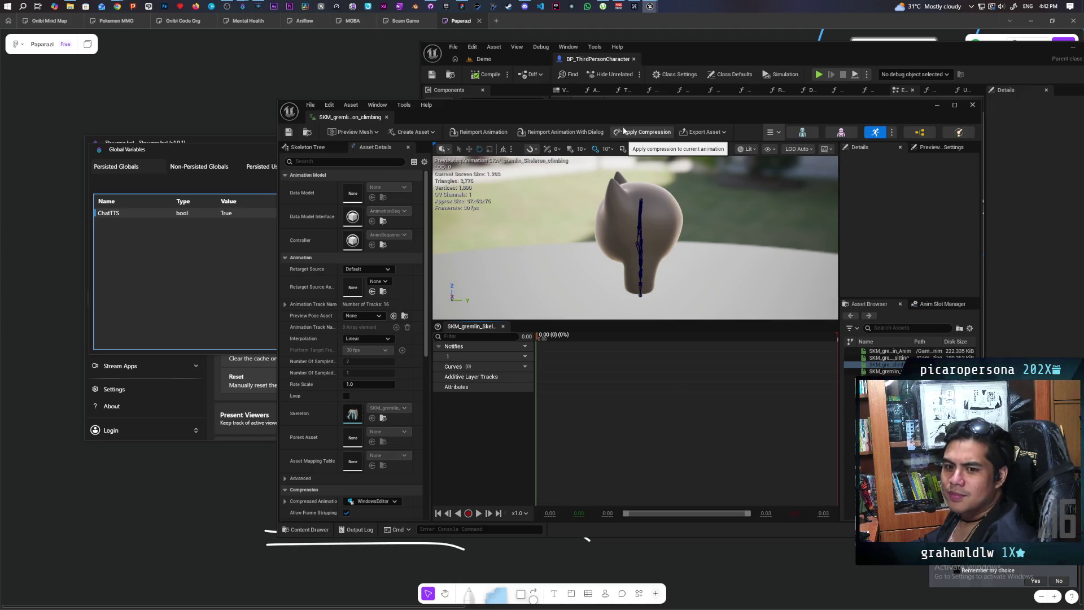
Step: Open and dismiss the Export Asset options, then show the Preview Settings panel
left_click(724, 132)
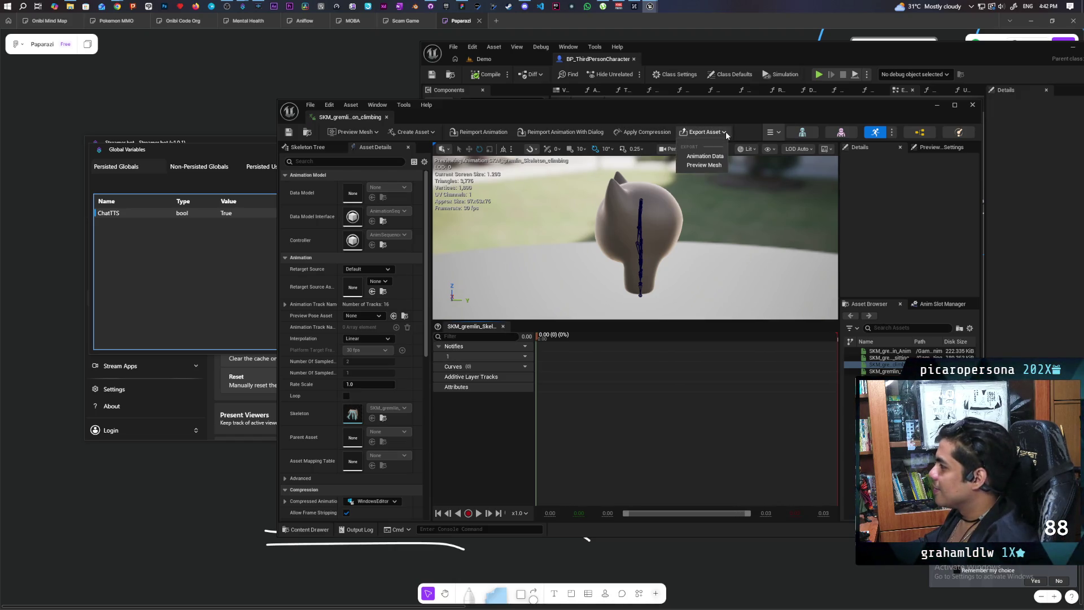
left_click(874, 195)
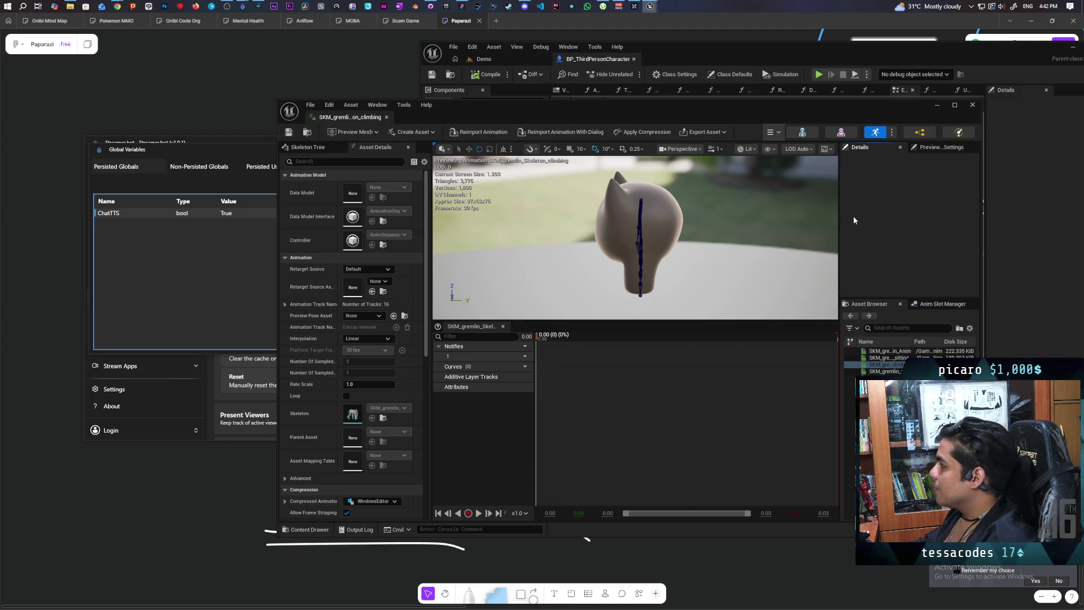
left_click(940, 147)
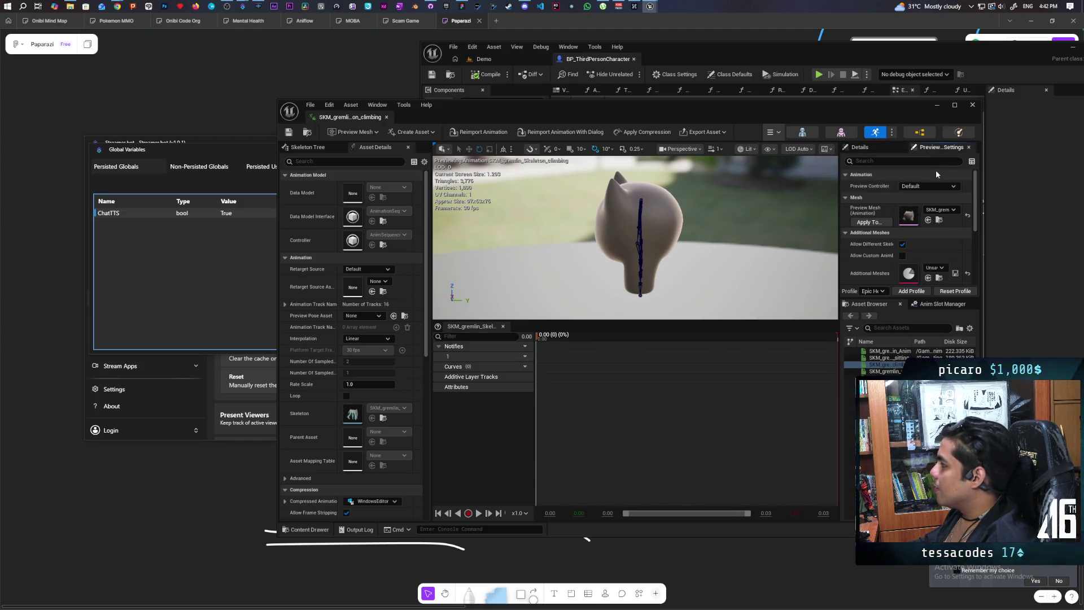
Step: Show the gremlin's skeleton tree, select the Root bone, and move the editor window left
left_click(314, 148)
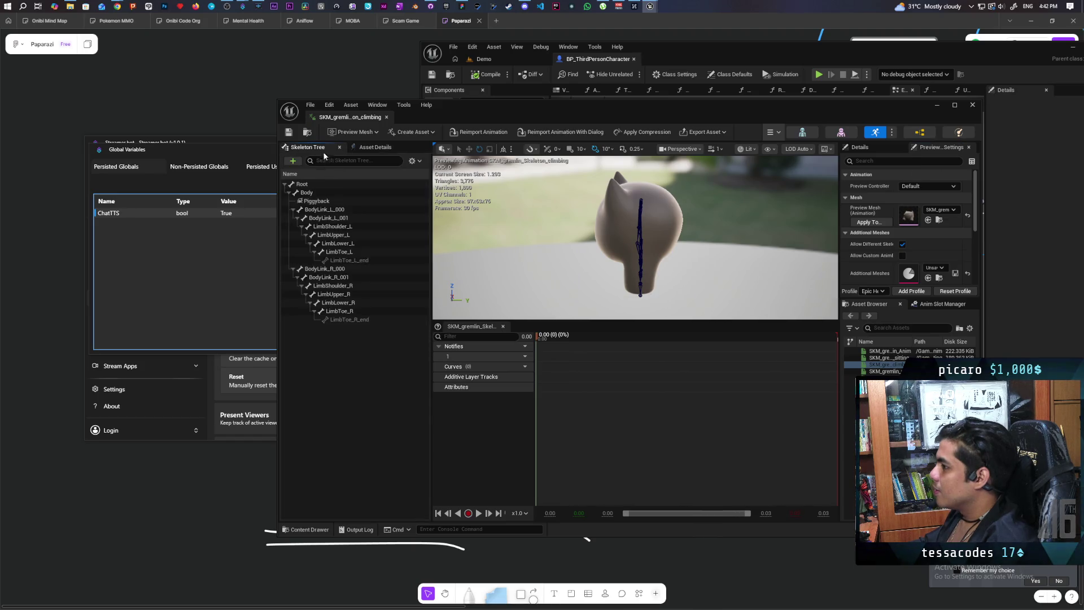
left_click(367, 186)
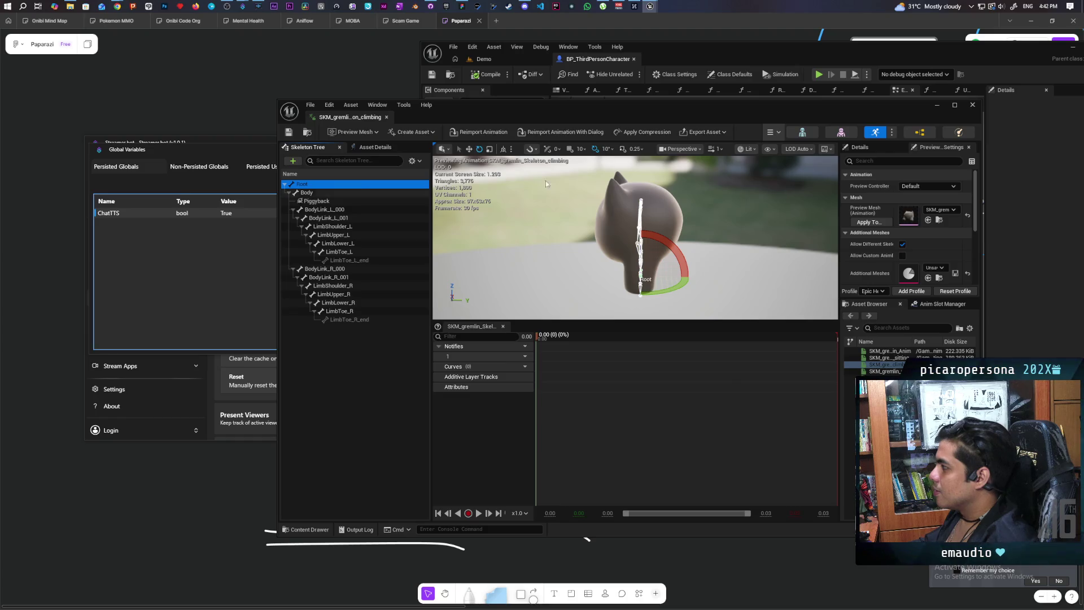
mouse_move(691, 121)
left_mouse_down()
mouse_move(466, 132)
mouse_move(548, 133)
left_mouse_up()
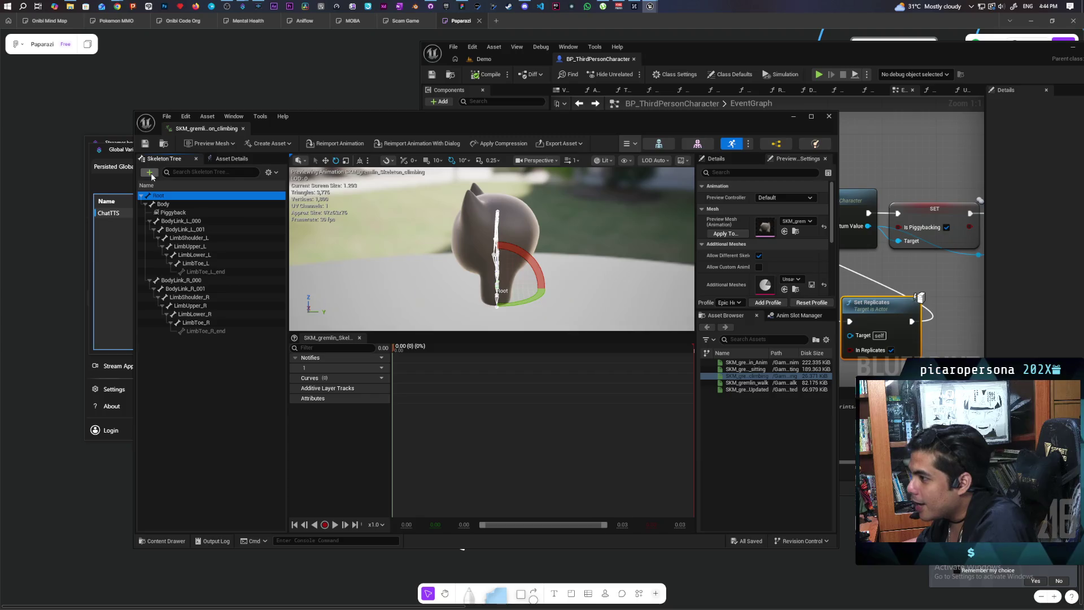
Step: Focus the Skeleton Tree search box and maximize the gremlin animation editor to full screen
left_click(181, 170)
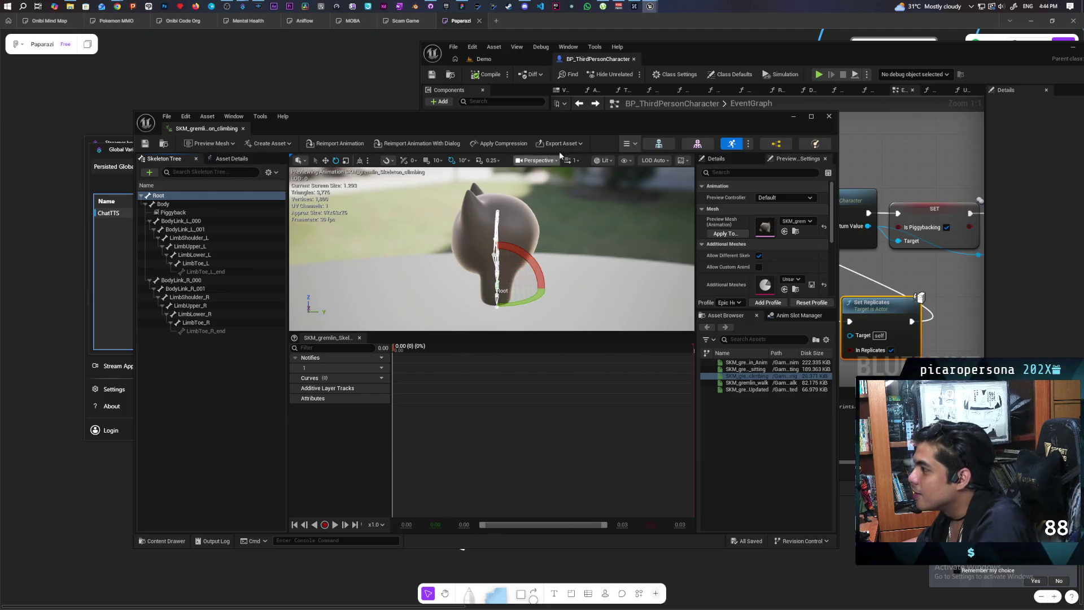
double_click(570, 121)
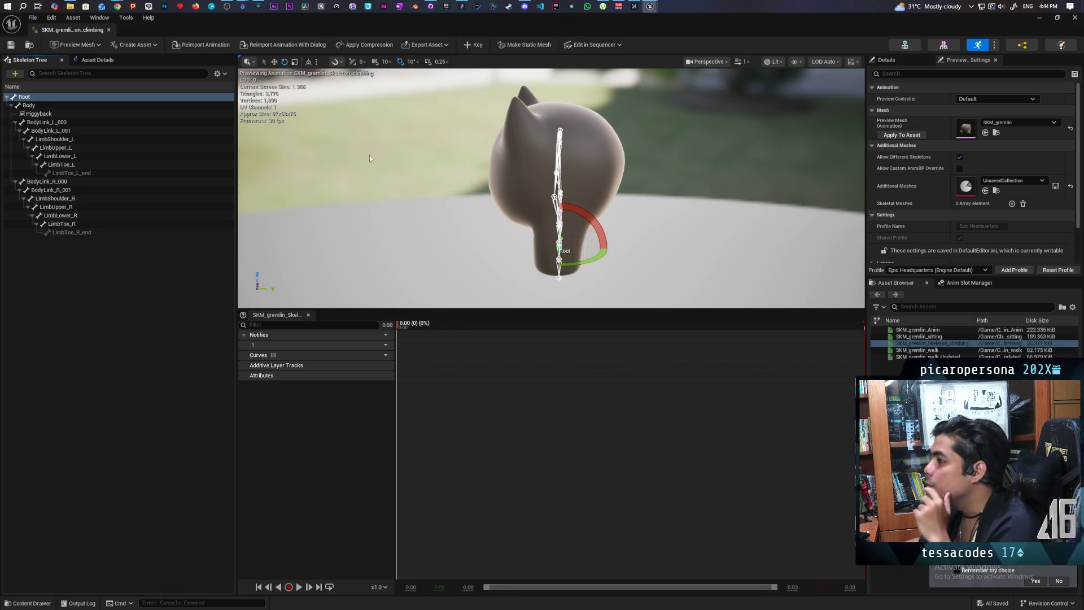
Step: Bring Chrome forward and go to the GoDaddy site in a fresh new tab
mouse_move(117, 7)
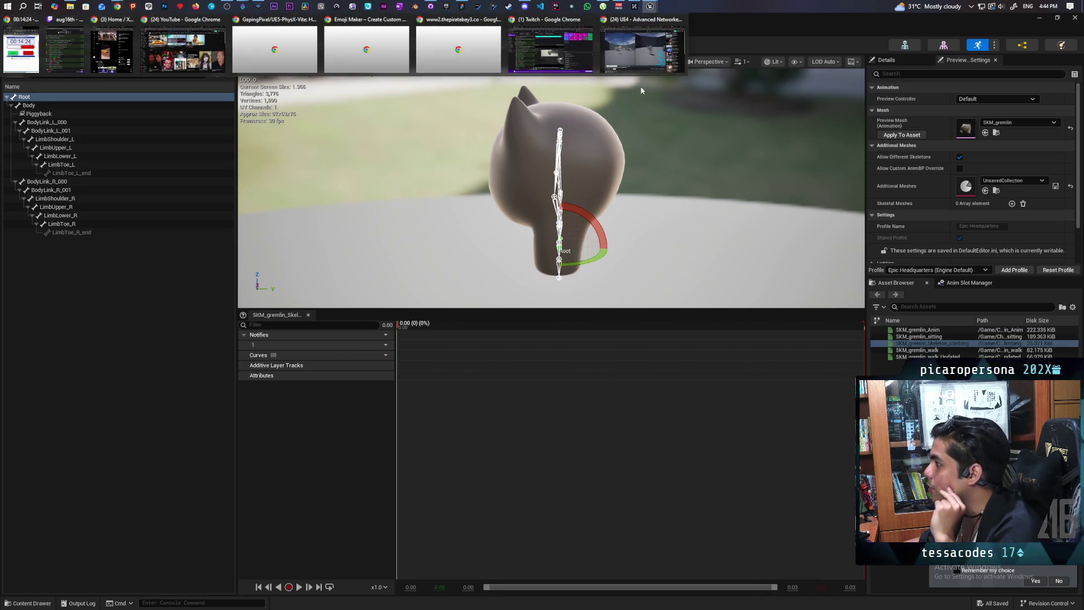
left_click(642, 51)
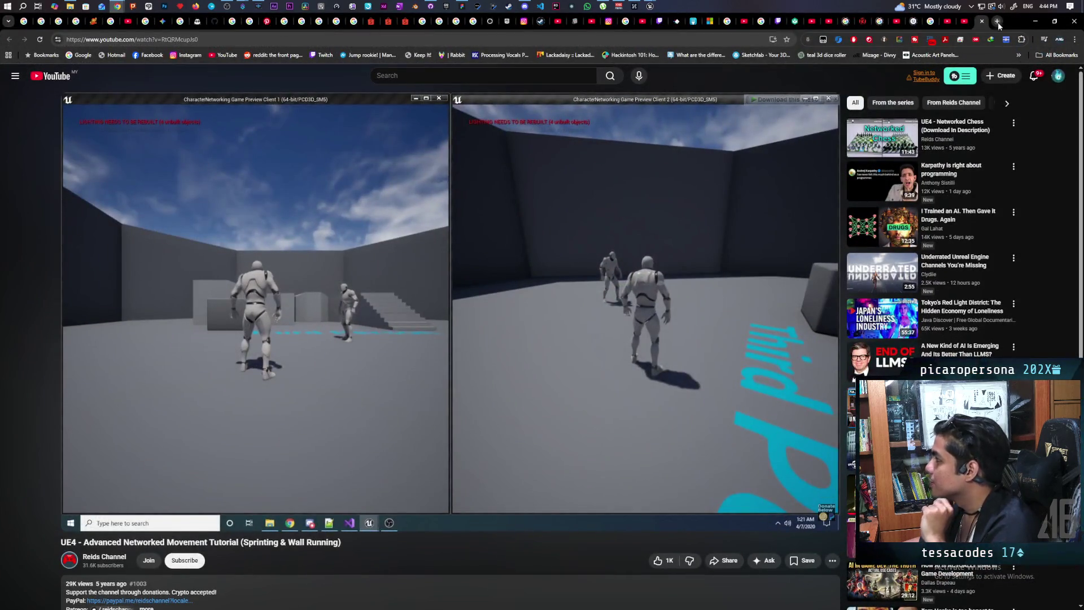
left_click(997, 22)
type("how to ")
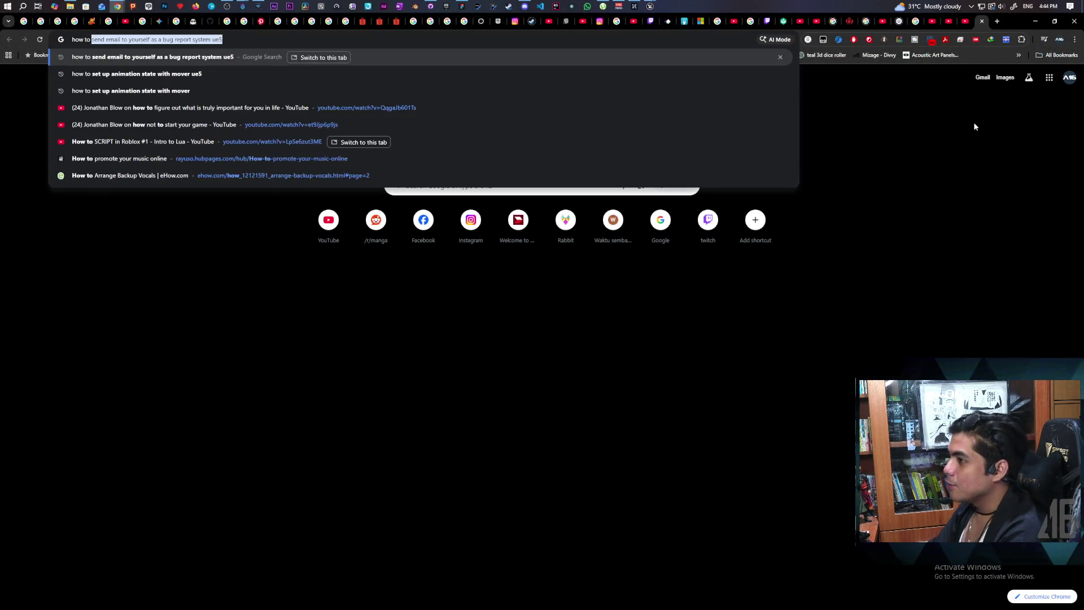
type("add")
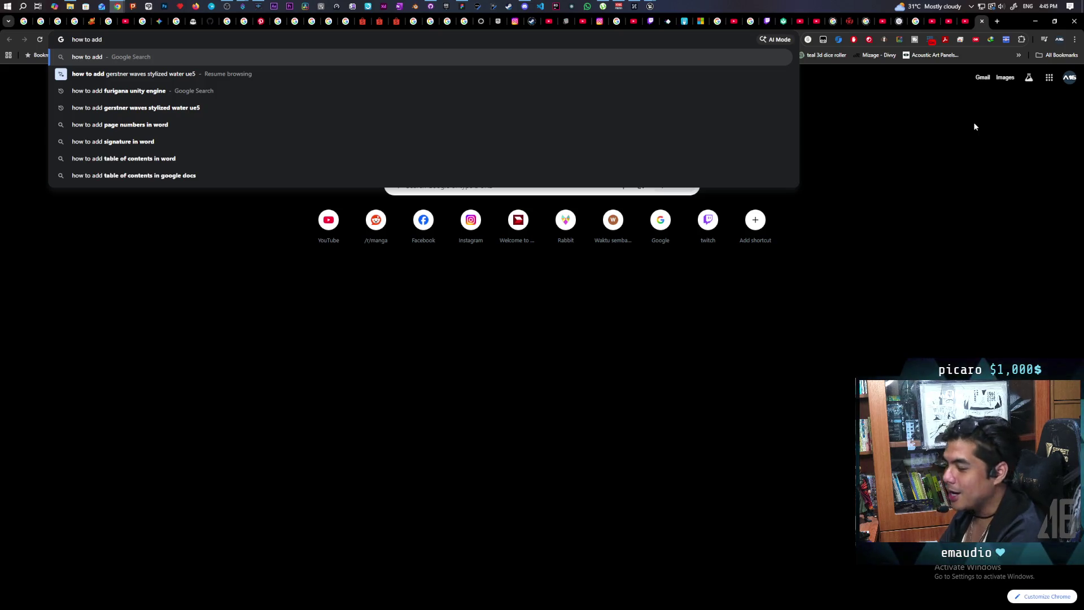
left_click(997, 22)
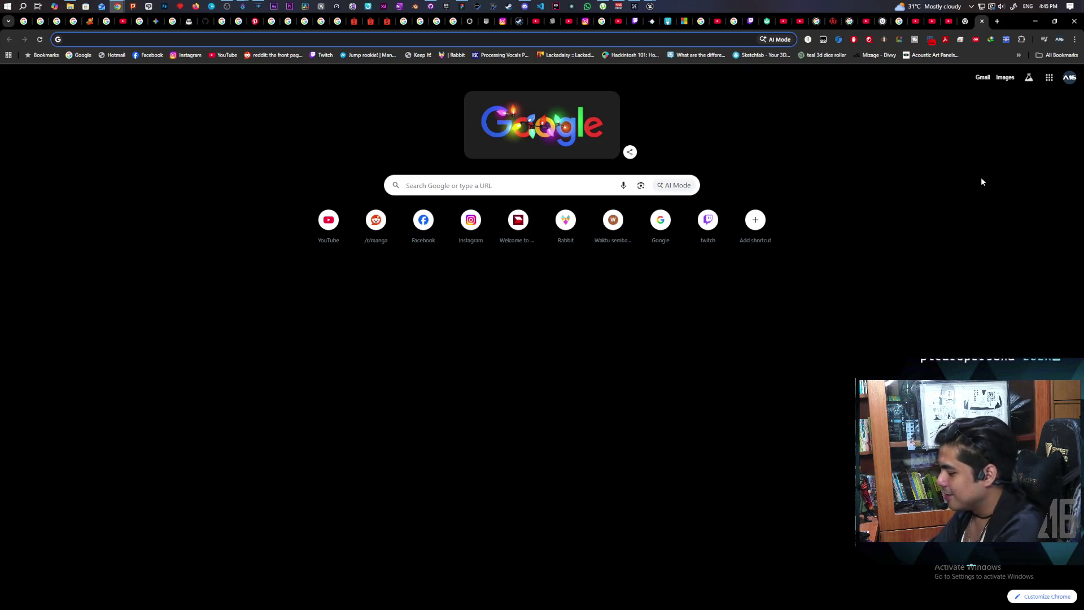
type("godady")
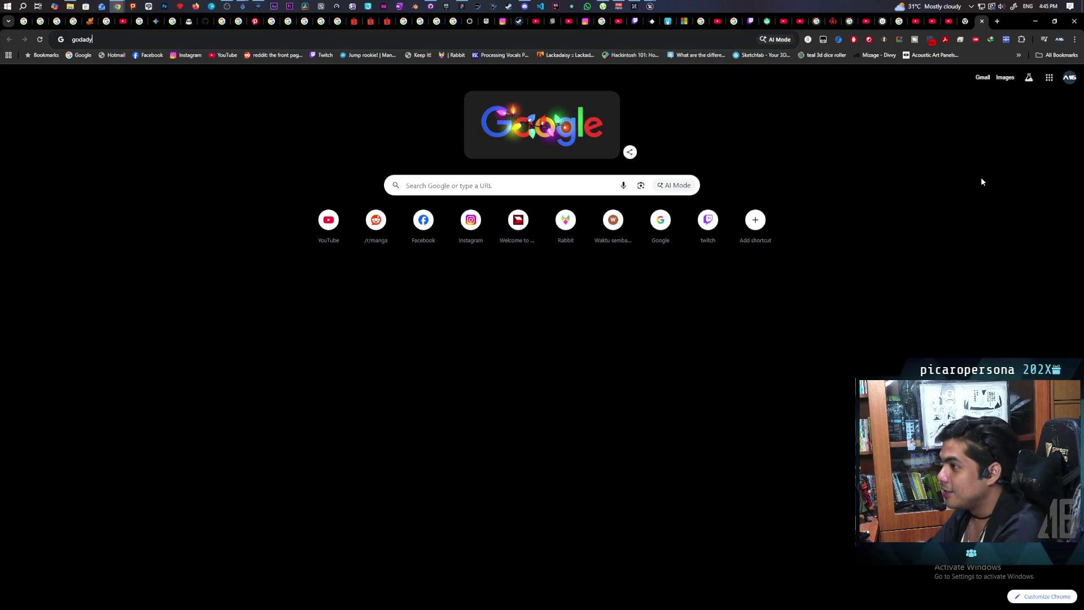
key("BackSpace")
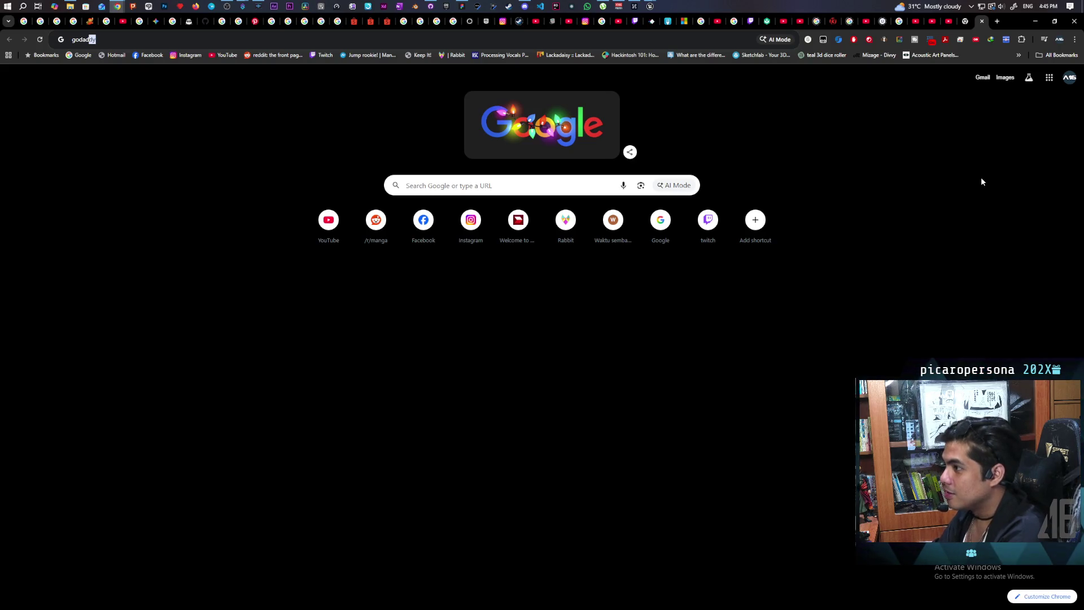
key("Return")
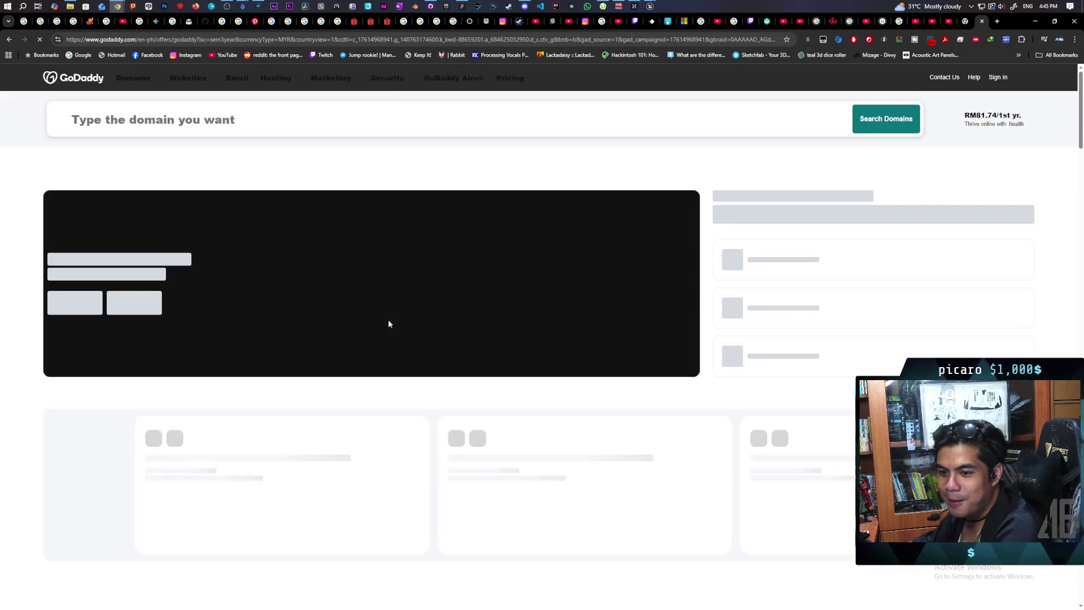
Step: Search GoDaddy for the domain staug-citizen
left_click(243, 115)
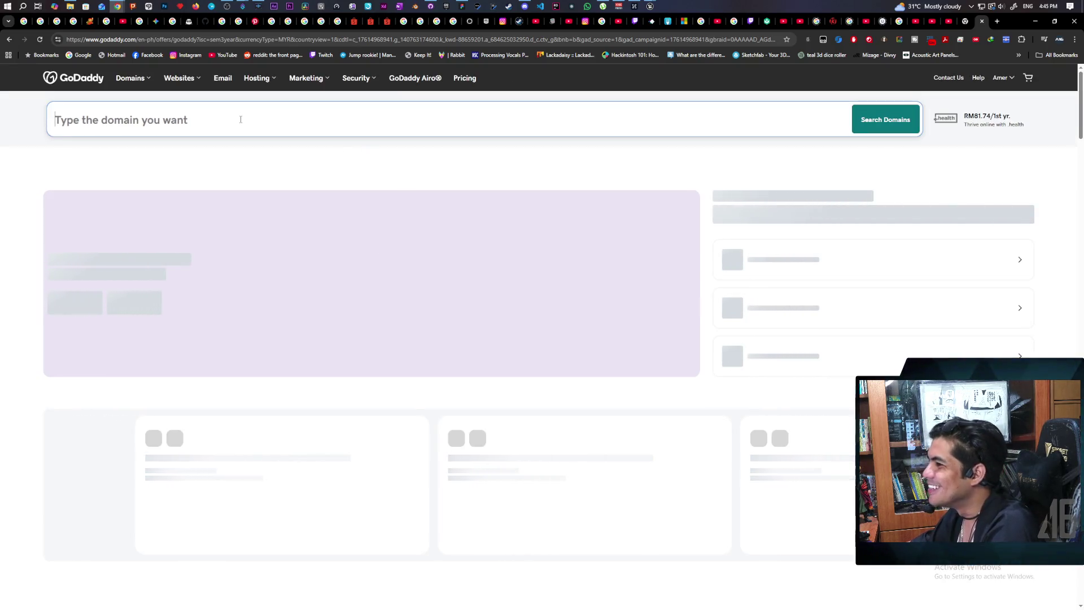
type("s")
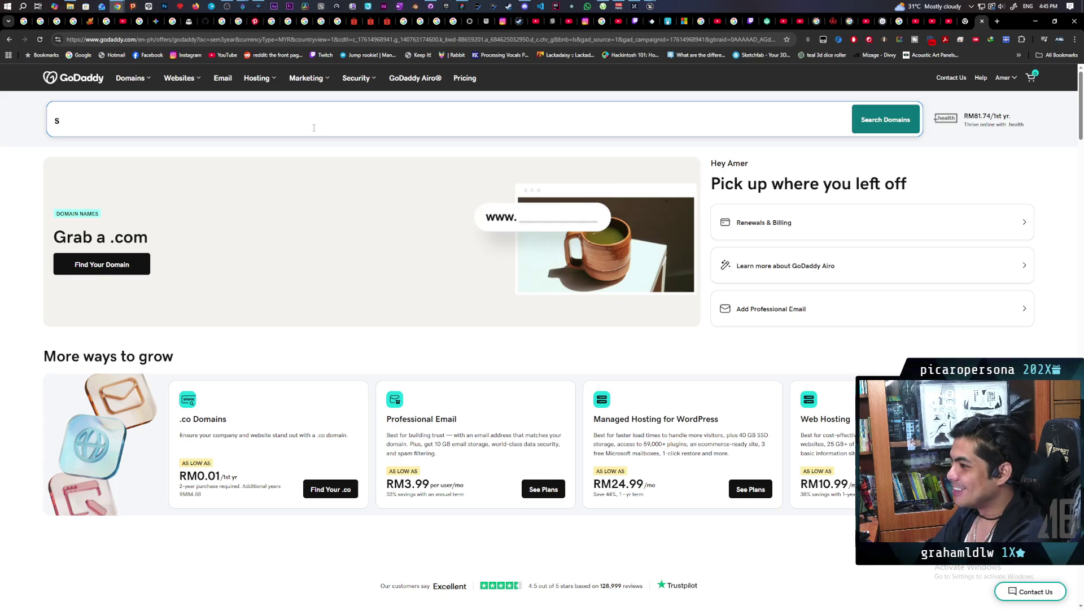
type("taug")
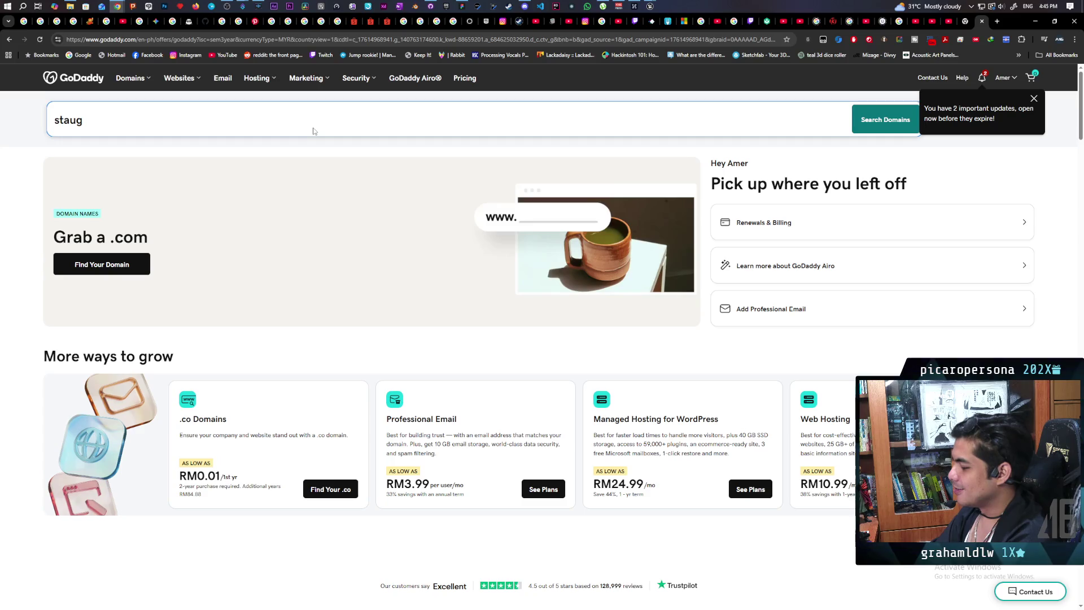
type("-citizen")
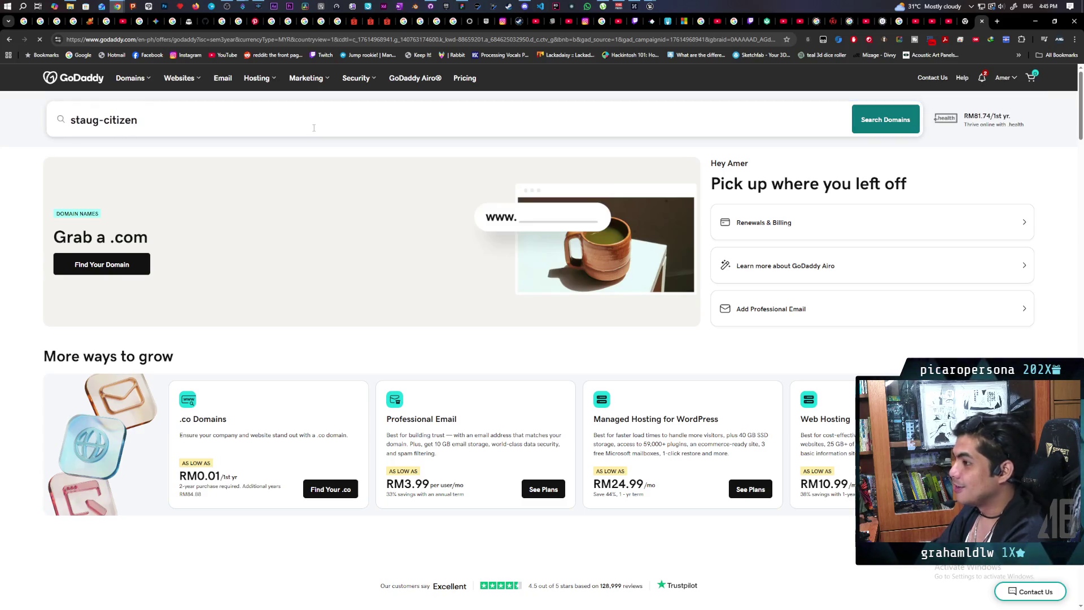
key("Return")
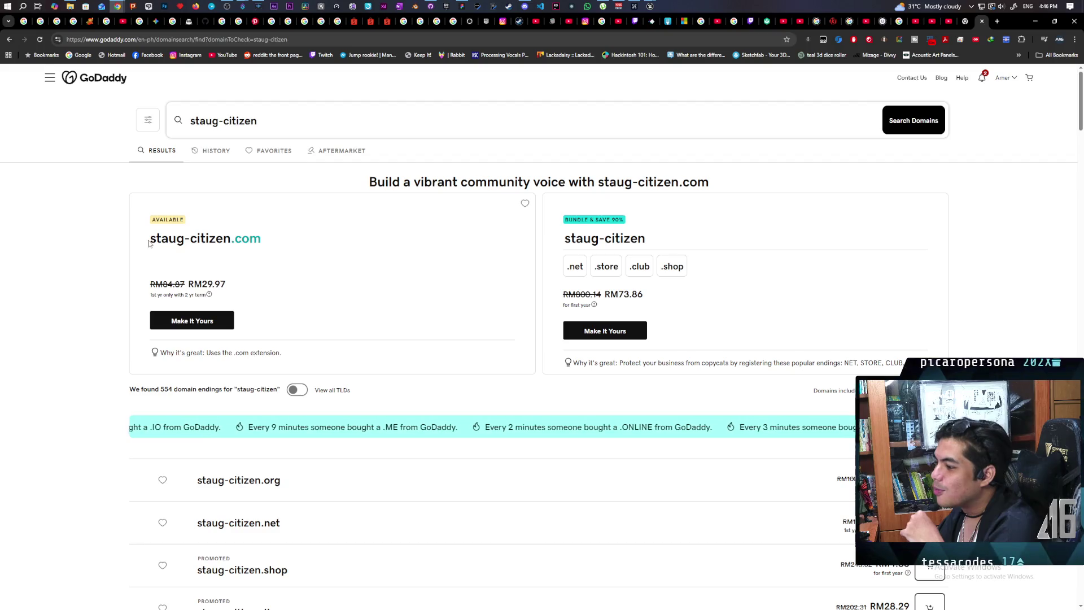
Step: Change the domain search term to store-citizen and run the search
left_click_drag(150, 238, 220, 238)
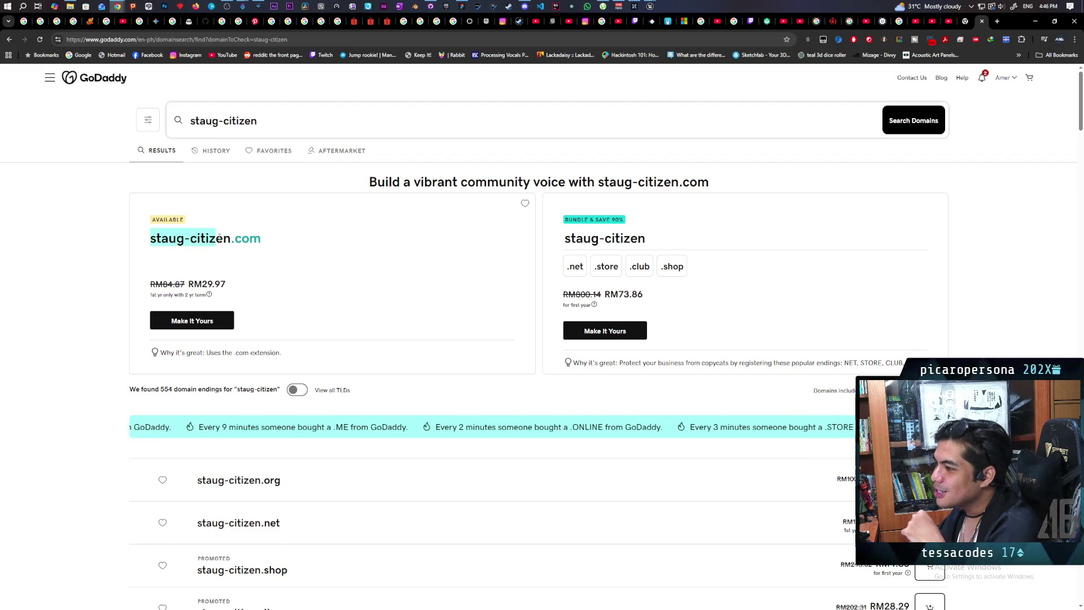
left_click(217, 120)
key("BackSpace")
key("BackSpace")
key("BackSpace")
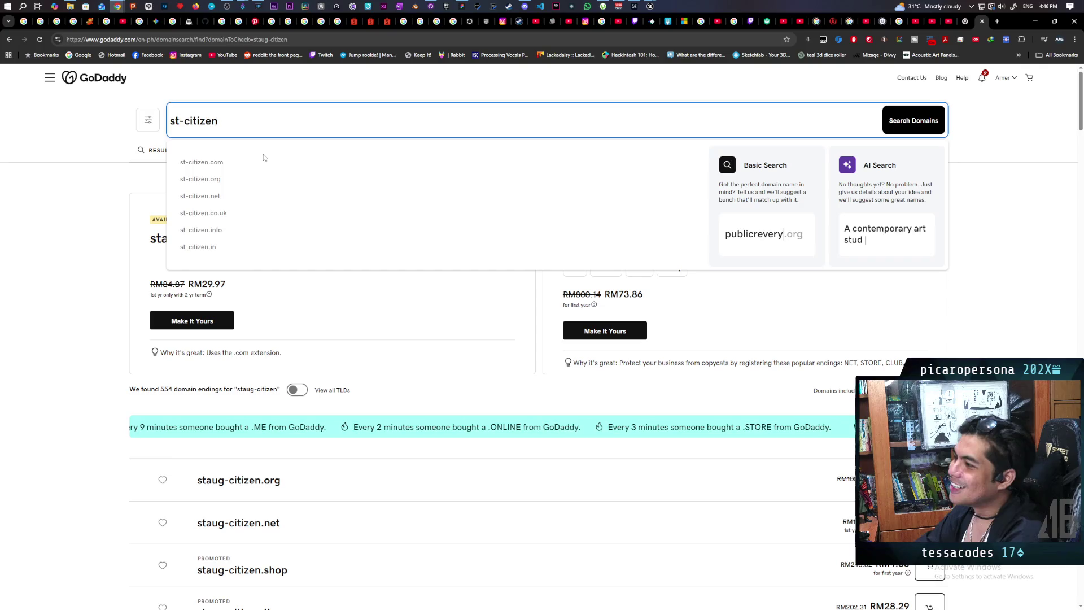
type("ore")
key("Return")
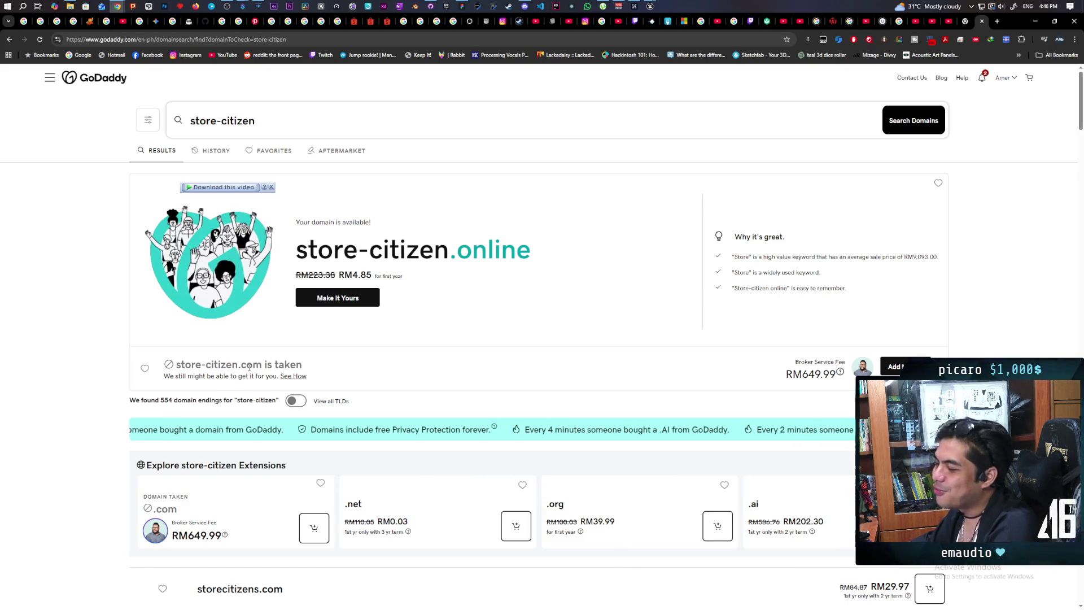
Step: Search for storecitizen without the hyphen and scroll through the results
left_click(223, 121)
key("BackSpace")
key("Return")
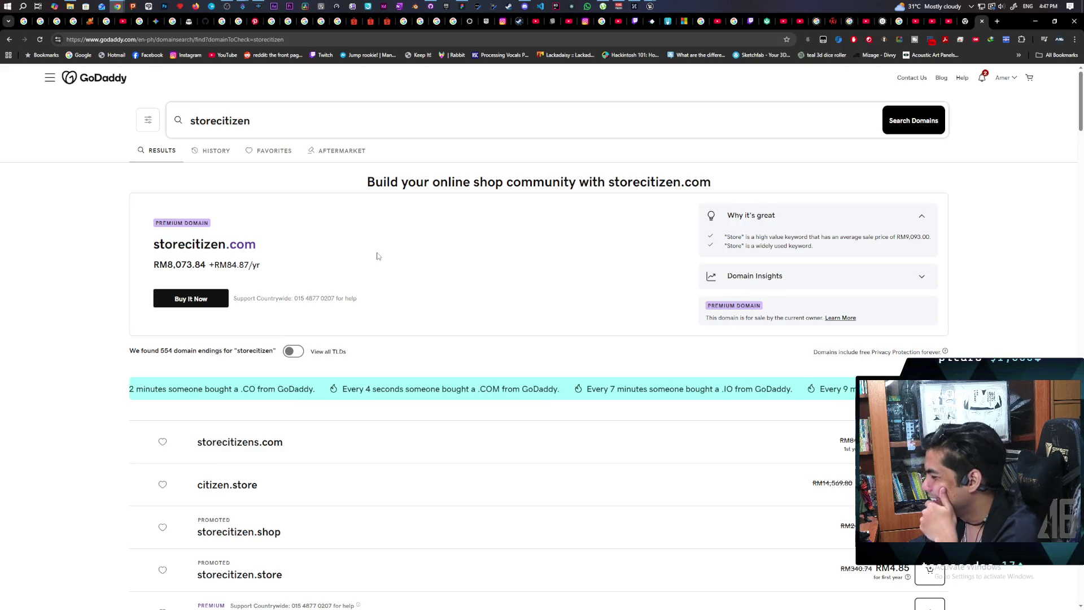
scroll(377, 256, "down", 2)
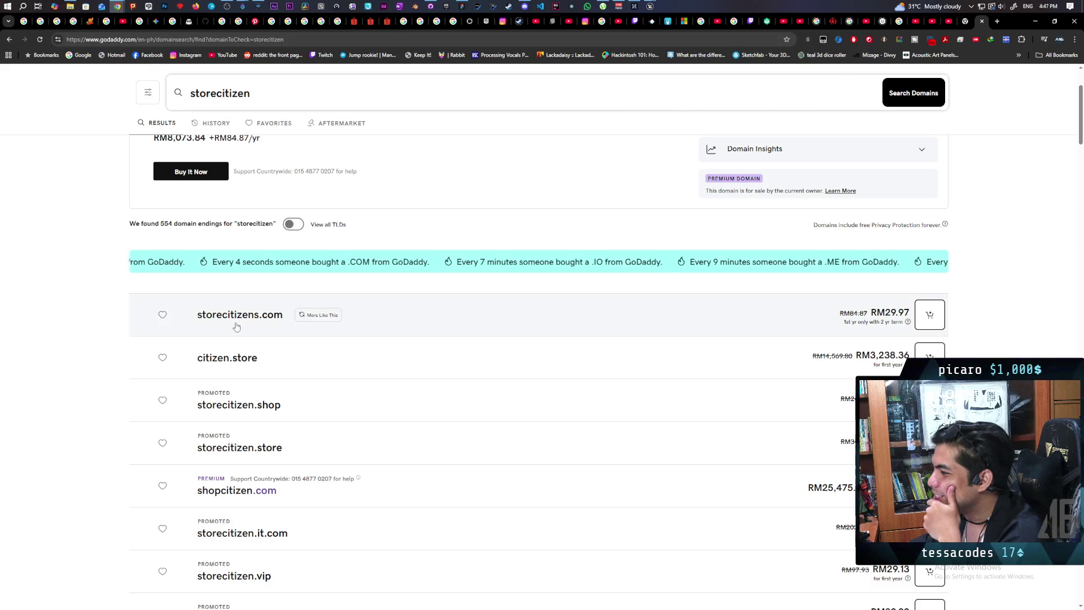
scroll(236, 327, "up", 2)
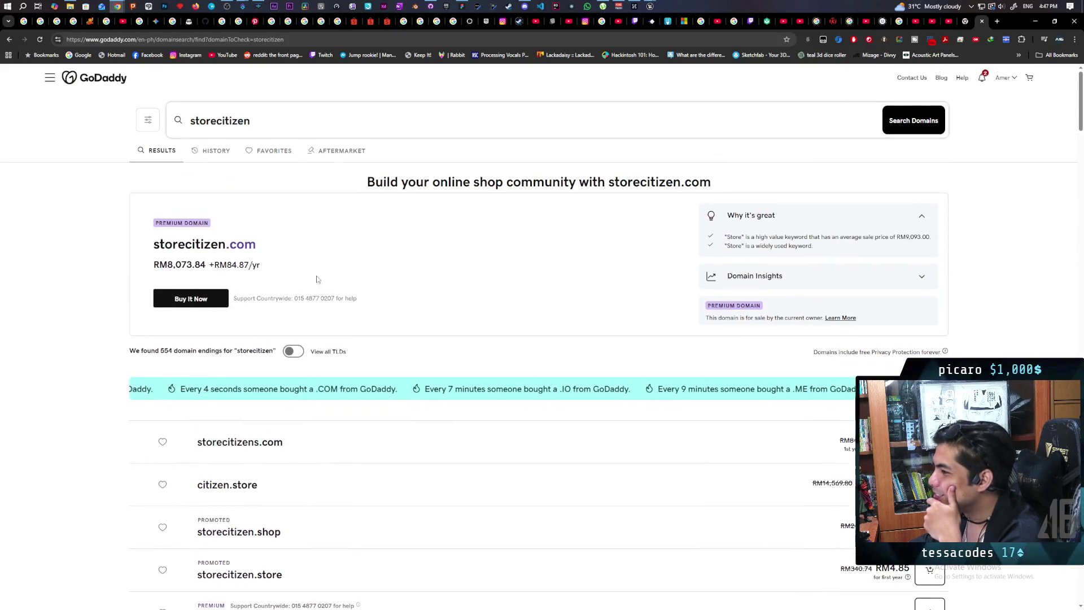
Step: Restore the hyphen and search for store-citizen again
left_click(214, 123)
type("-")
key("Return")
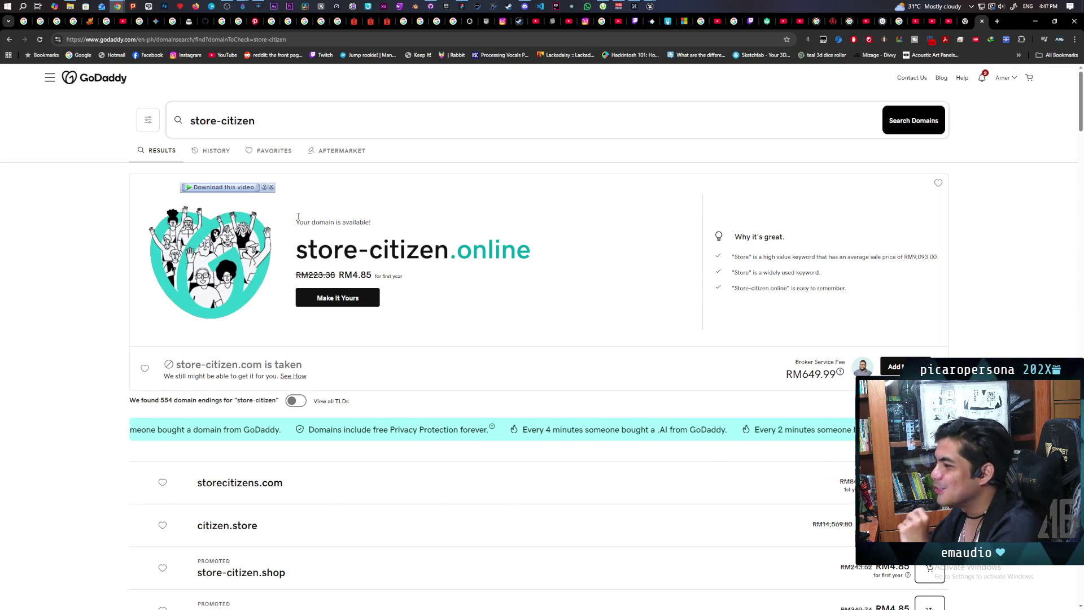
Step: Search GoDaddy for staugcitizen, then minimise Chrome to return to Unreal
left_click(219, 121)
key("BackSpace")
key("BackSpace")
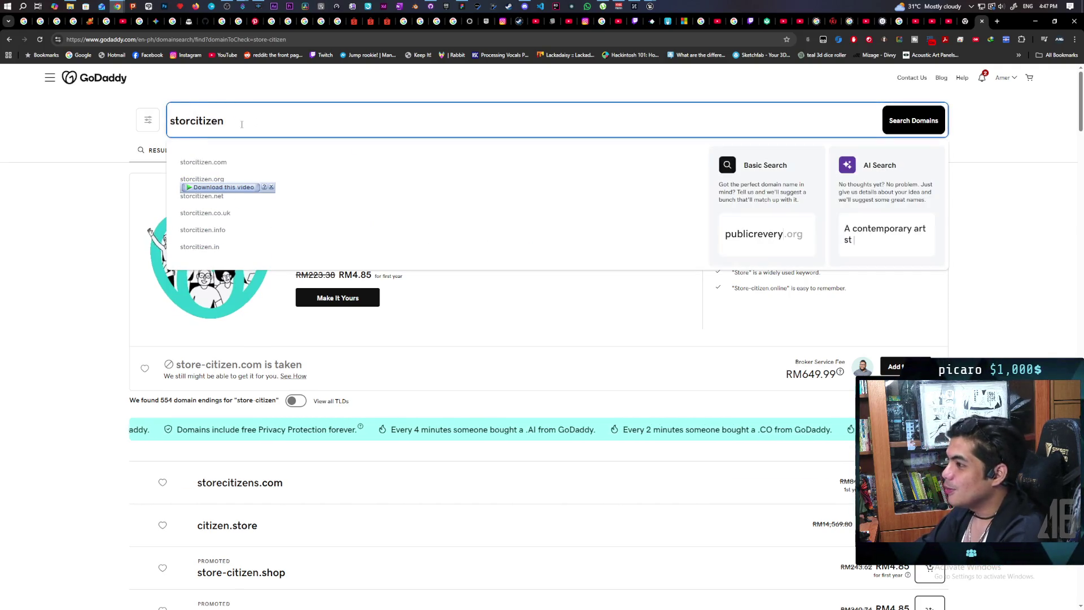
key("BackSpace")
key("BackSpace")
type("au")
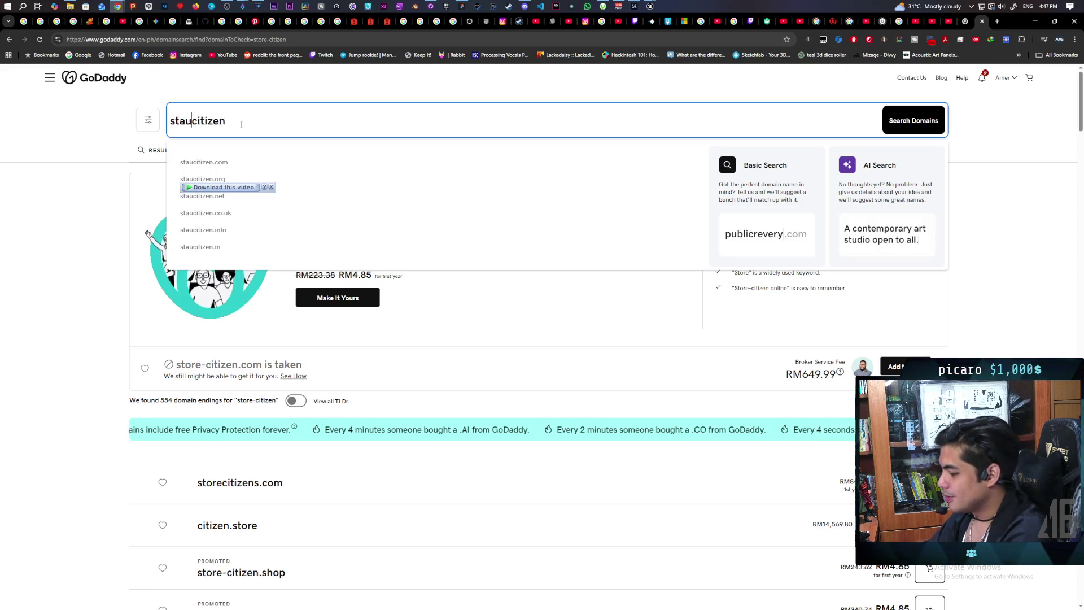
type("g")
key("Return")
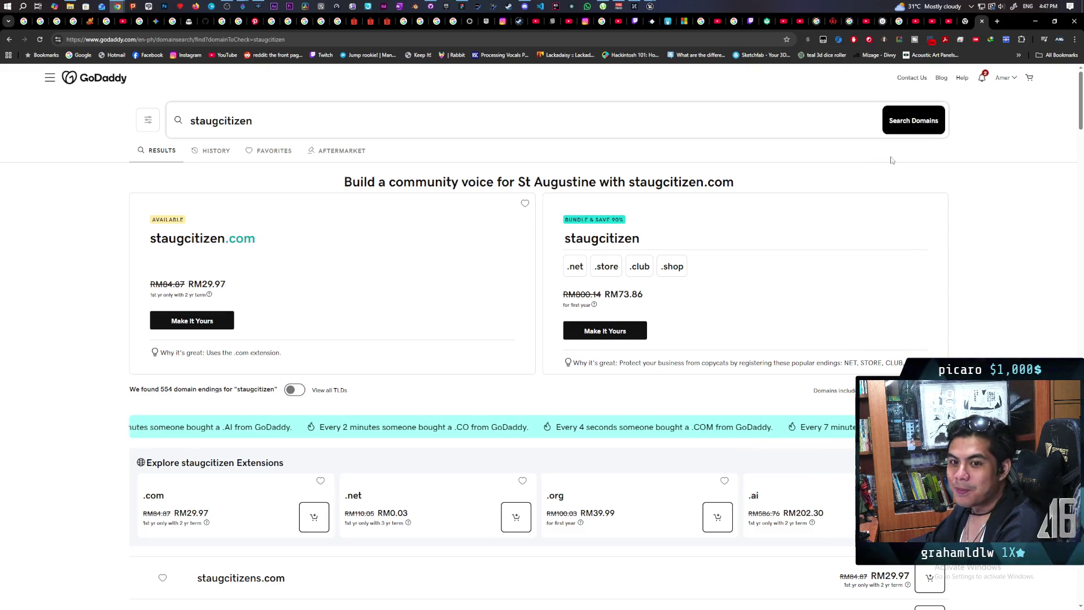
left_click(1040, 21)
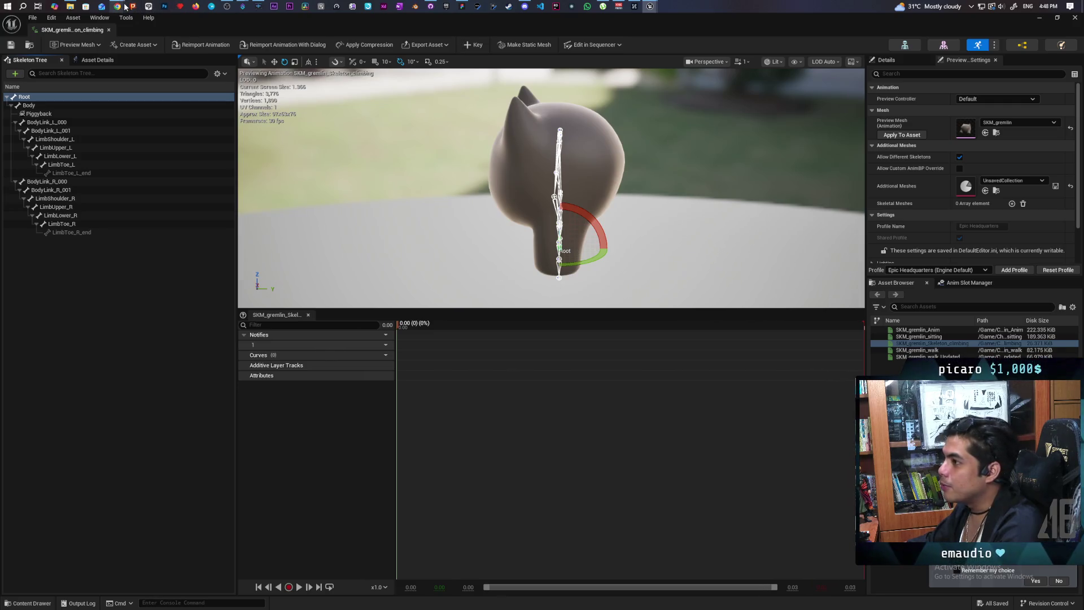
Step: Bring up Streamer.bot's Global Variables window from the taskbar
mouse_move(242, 6)
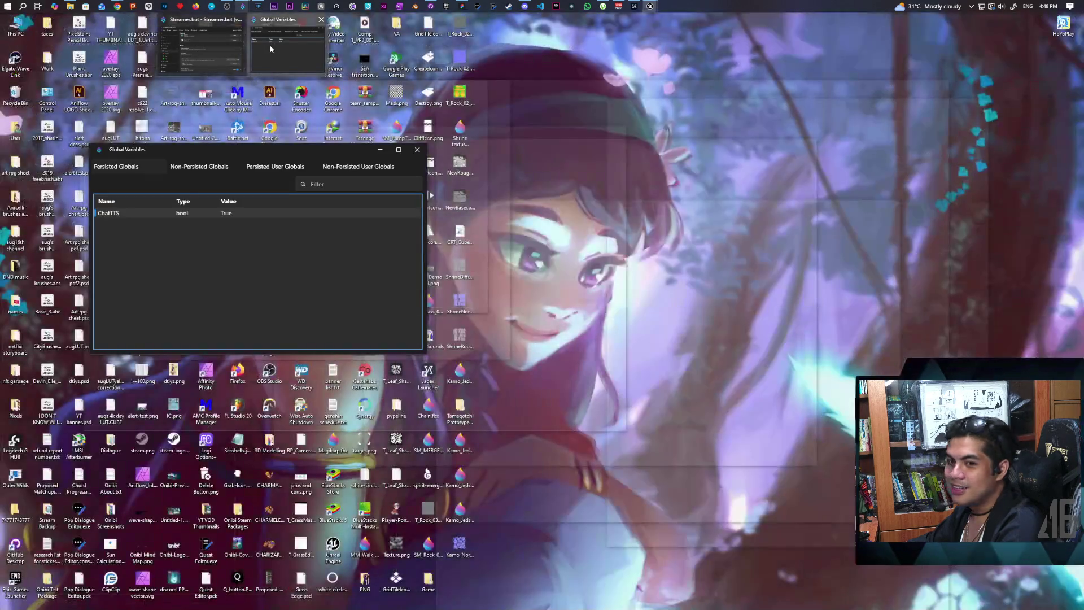
Step: Set Streamer.bot's ChatTTS global variable to False and switch back to Unreal
left_click(269, 45)
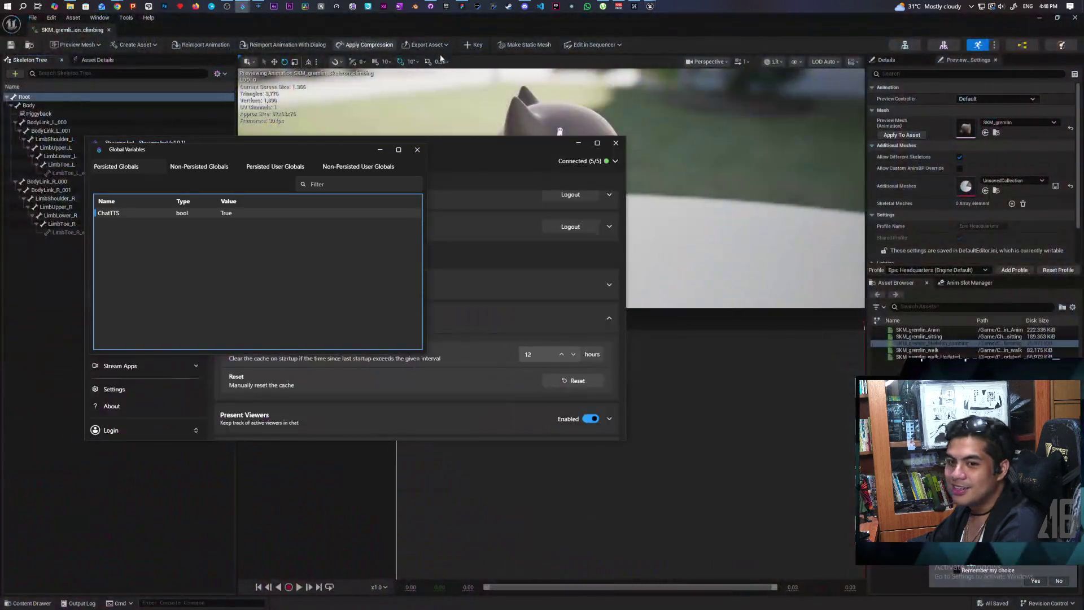
double_click(226, 214)
double_click(290, 278)
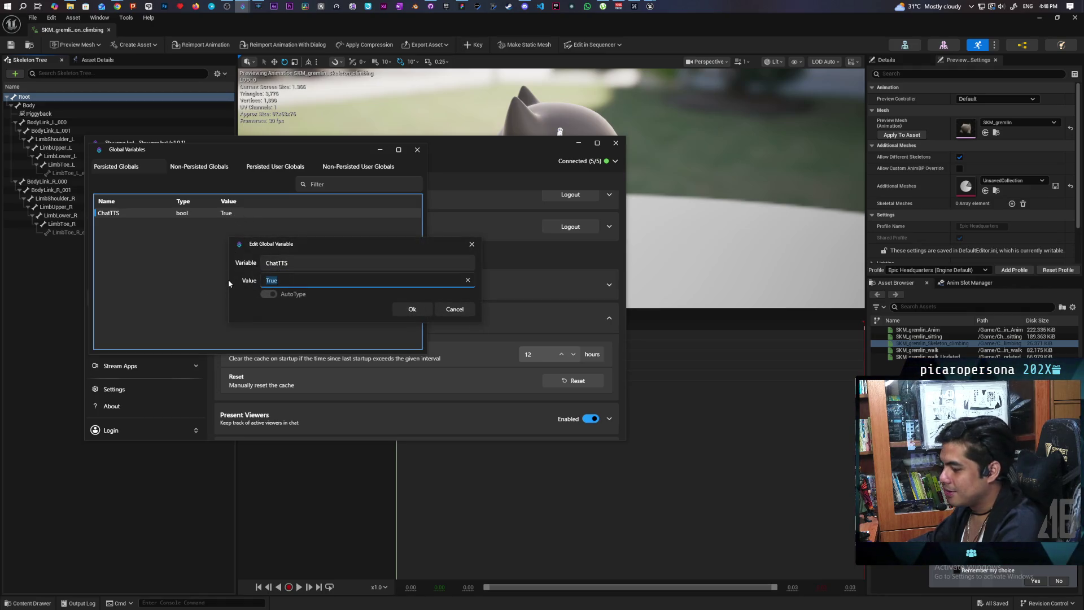
type("False")
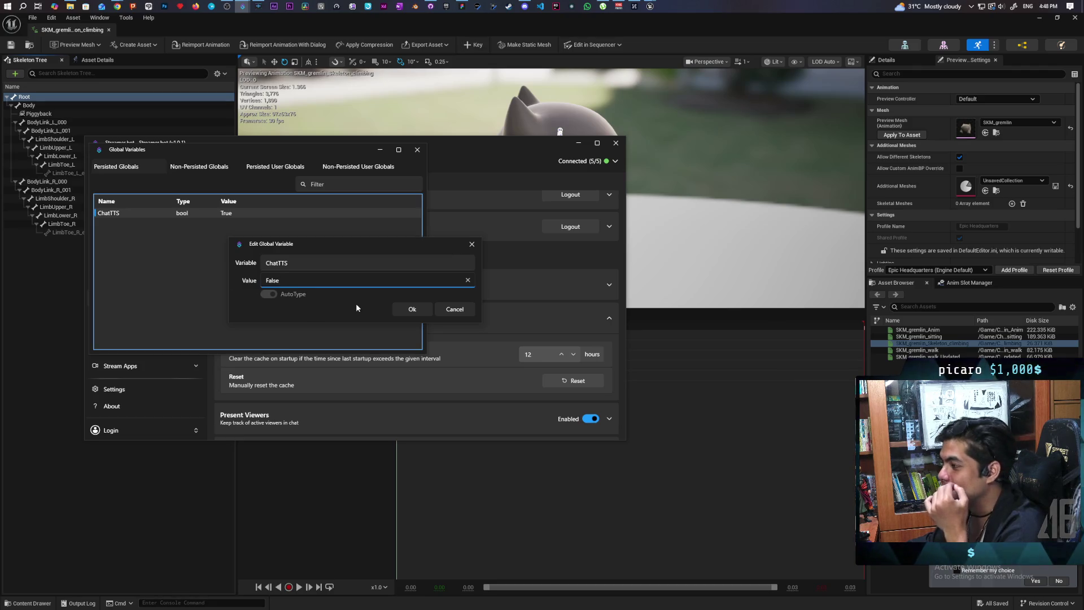
left_click(409, 309)
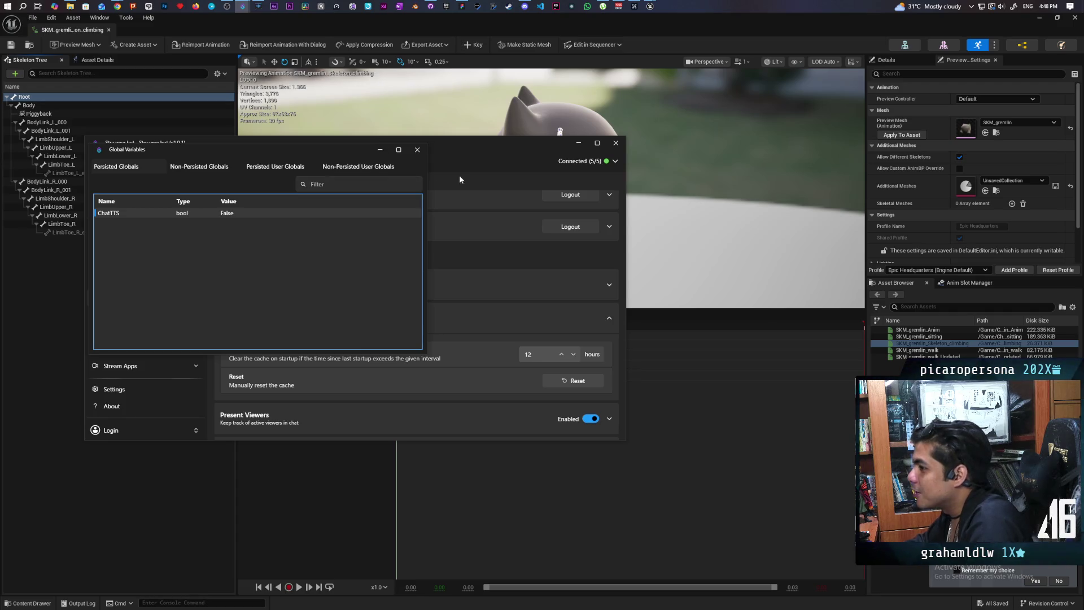
left_click(524, 31)
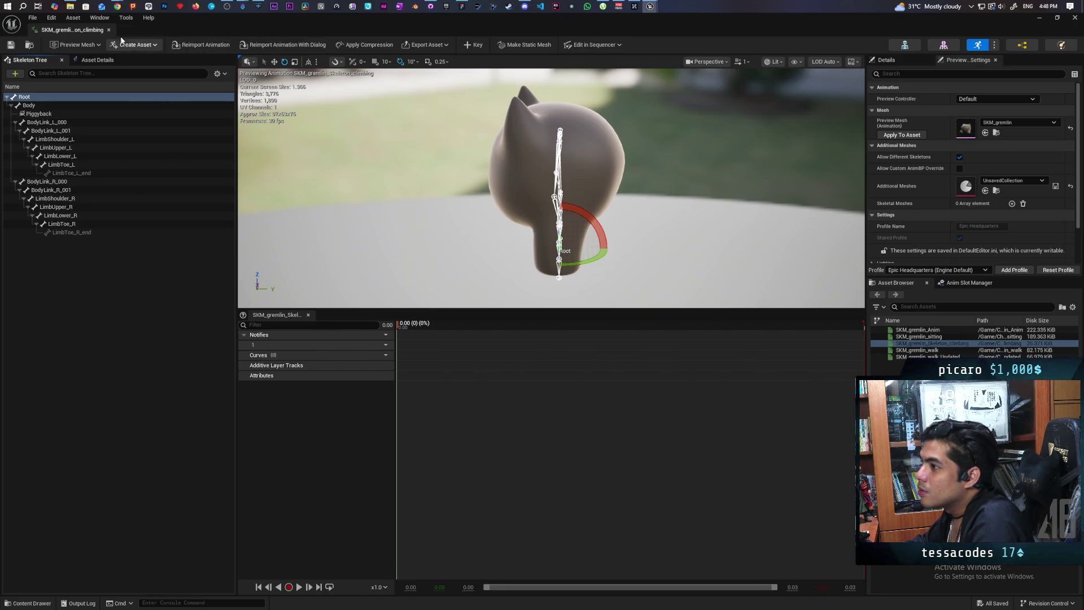
Step: Check the Preview Mesh list, keeping SKM_gremlin, then bring the GoDaddy Chrome window back
left_click(83, 45)
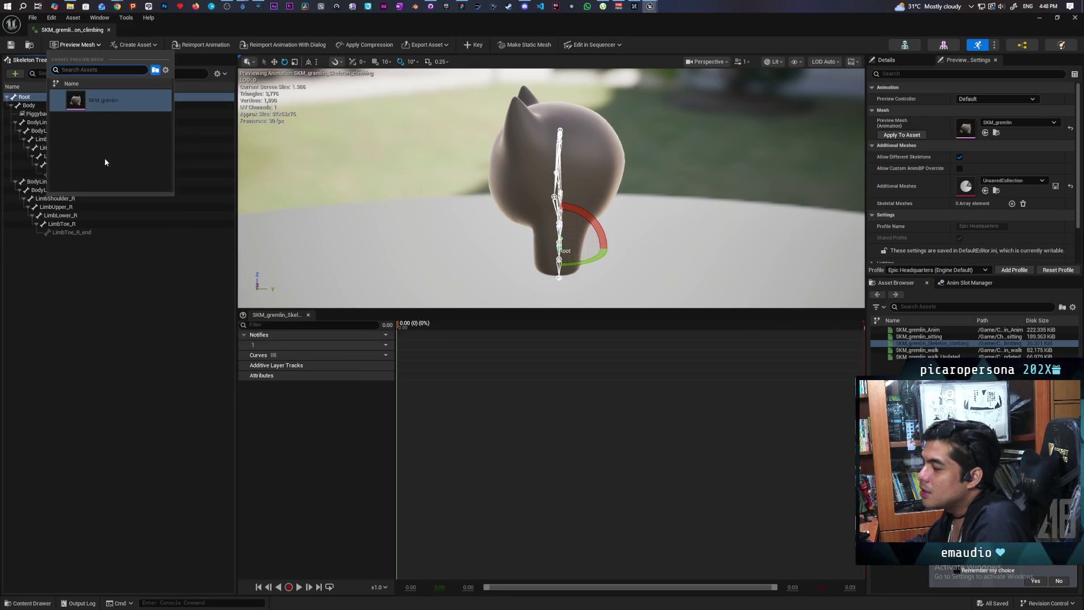
left_click(180, 19)
mouse_move(121, 8)
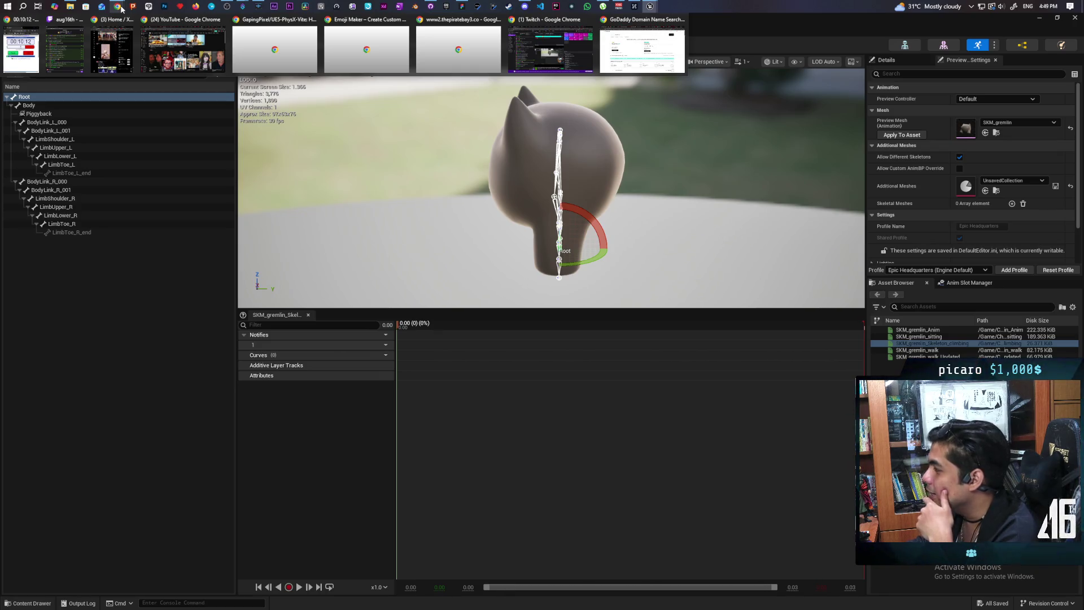
left_click(641, 49)
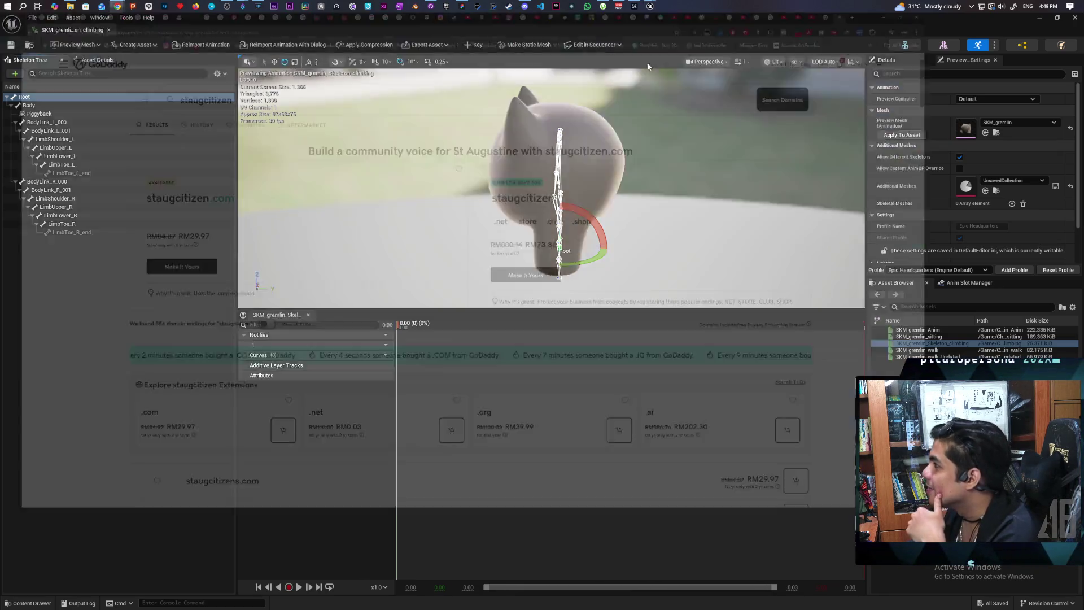
Step: Search Google in a new tab for 'how to add static mesh in ue5 animation editor'
key("ctrl+t")
type("how to add")
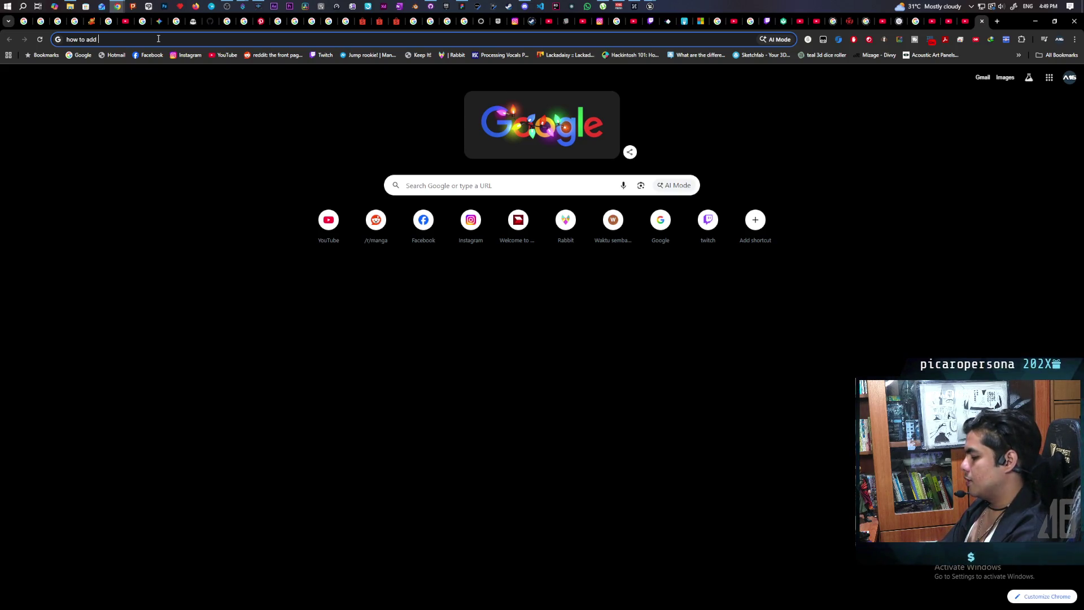
type("static mesh")
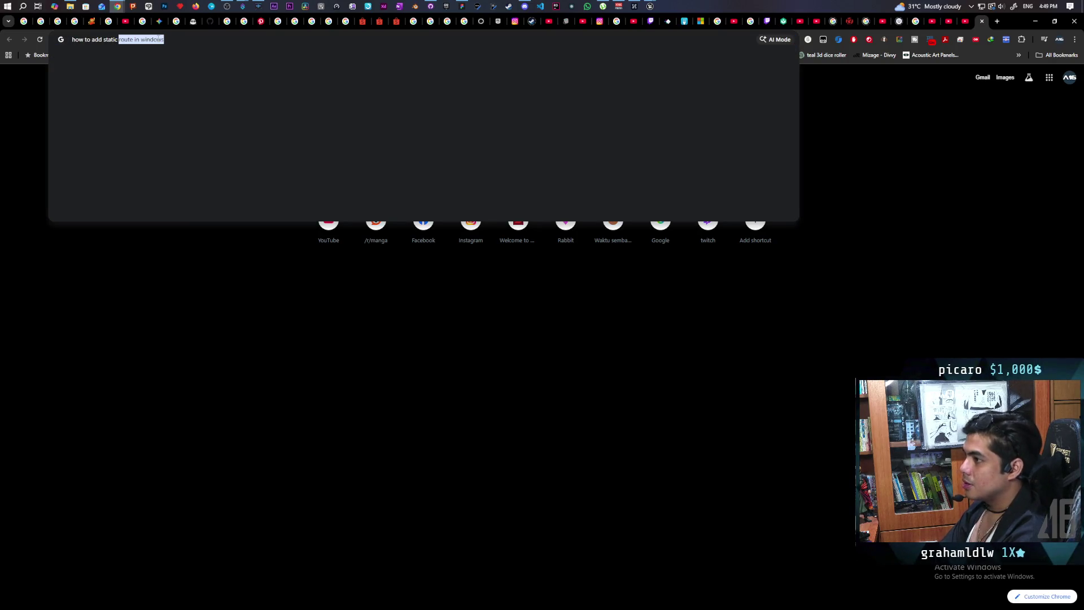
type(" in ")
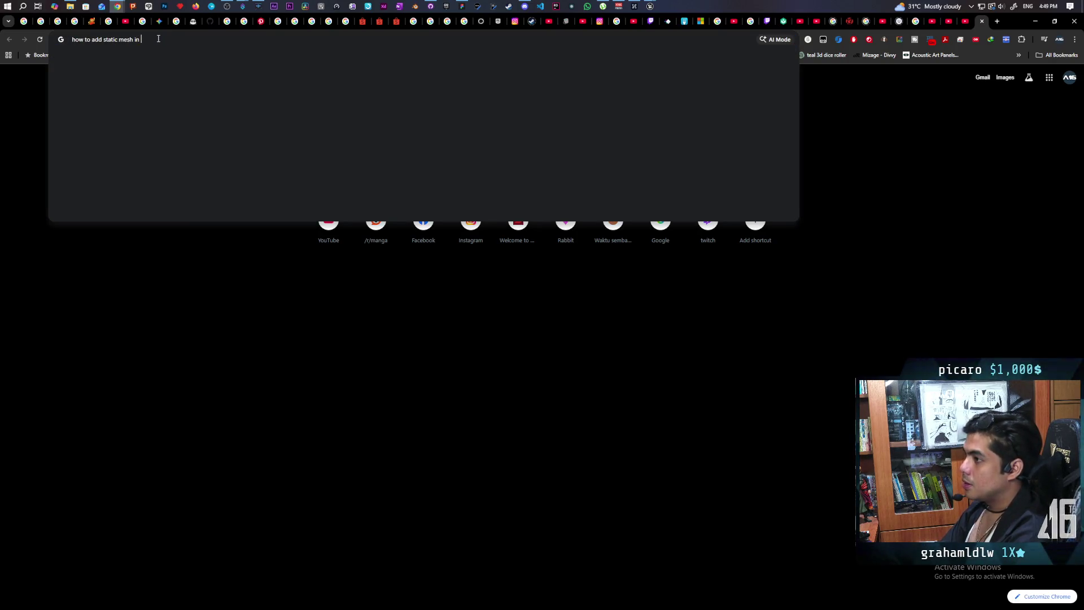
type("ue5 animation")
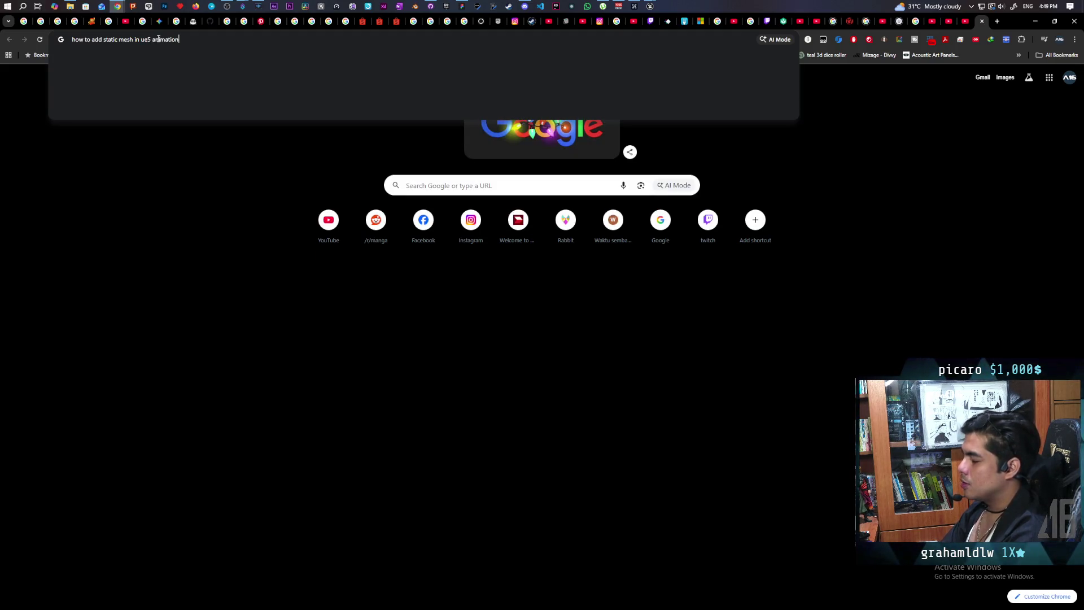
type(" editor")
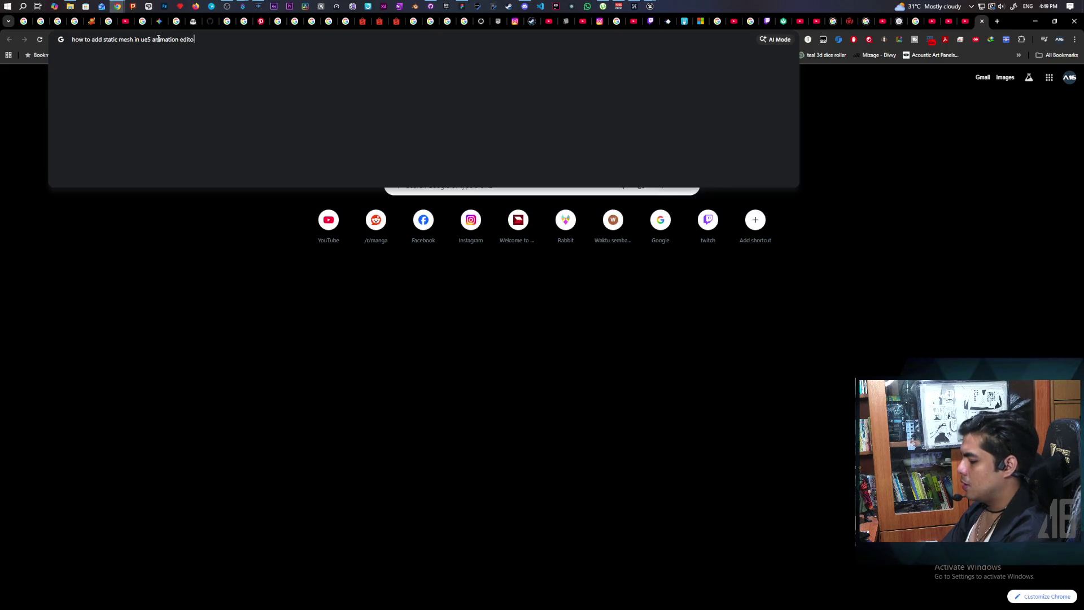
key("Return")
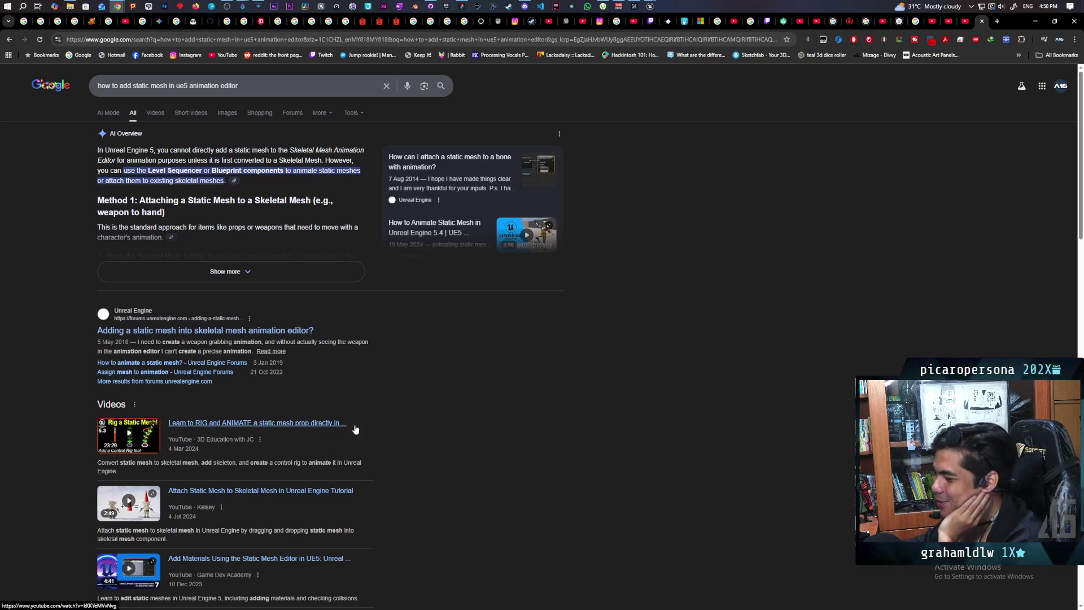
Step: Skim the results, then refine the query to 'how to add unattached static mesh in ue5 animation editor'
scroll(447, 397, "down", 2)
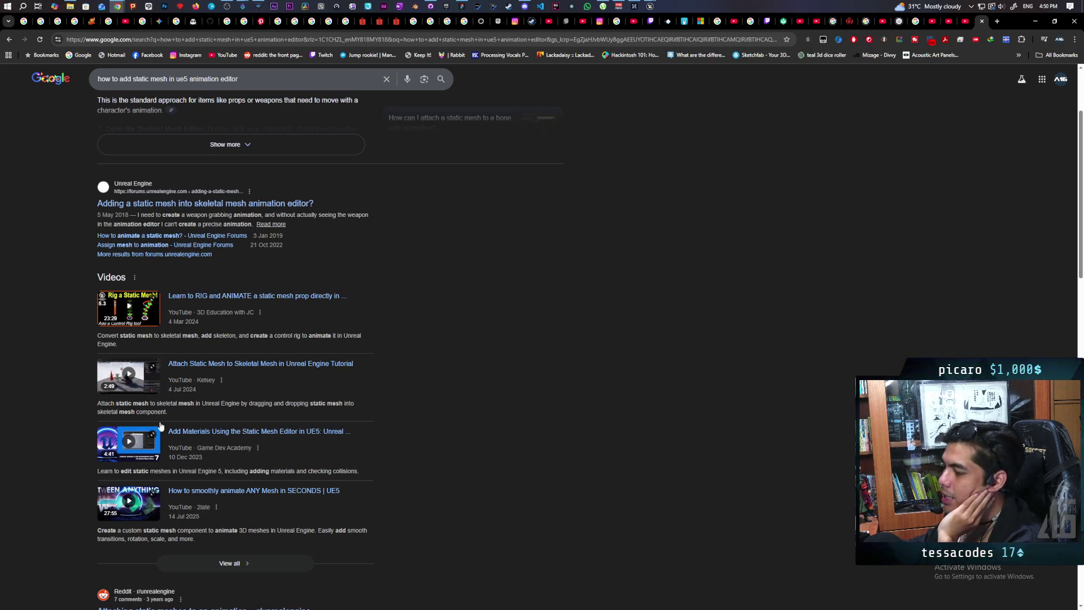
scroll(443, 405, "down", 3)
scroll(431, 391, "up", 4)
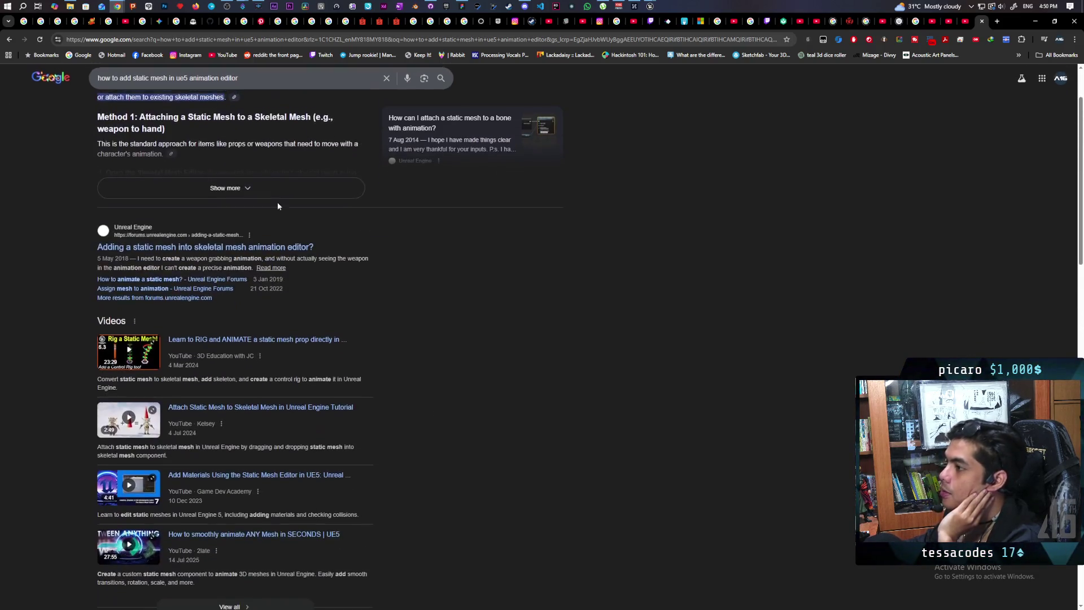
scroll(135, 86, "up", 2)
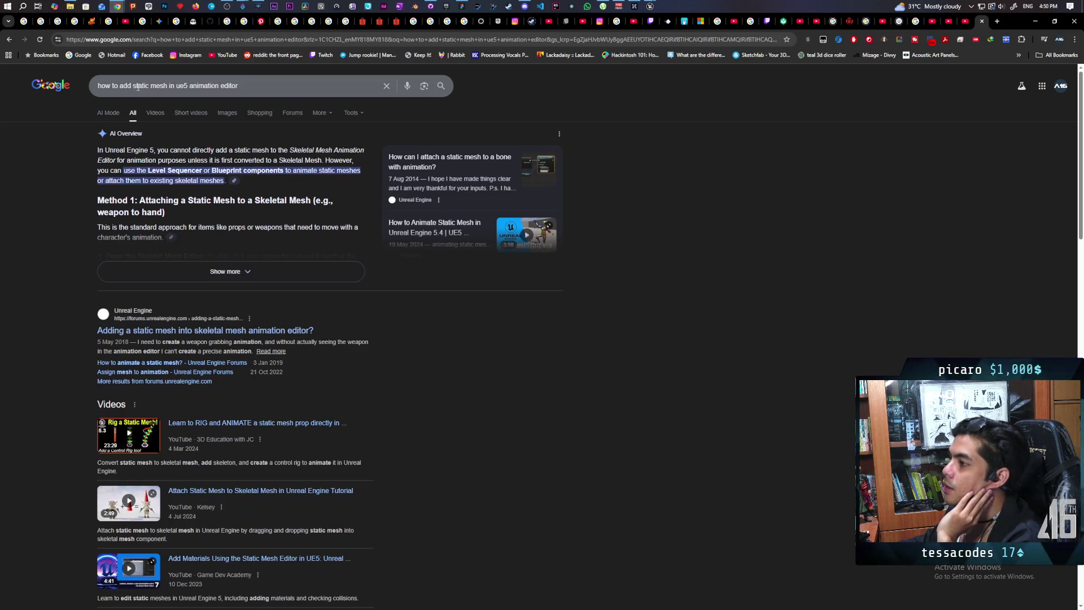
left_click(136, 87)
type("unatta")
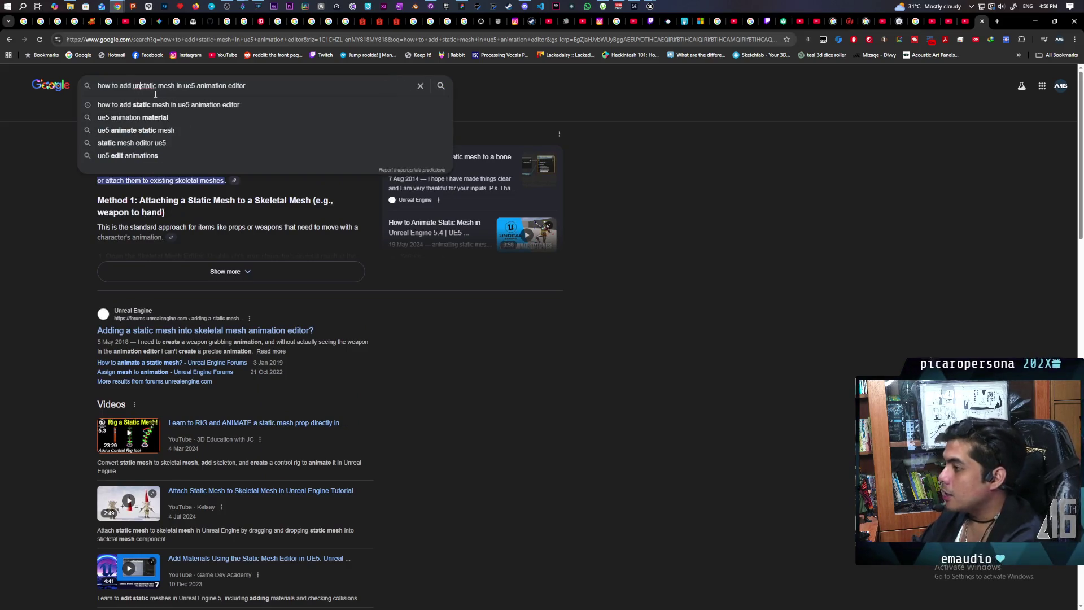
type("ched")
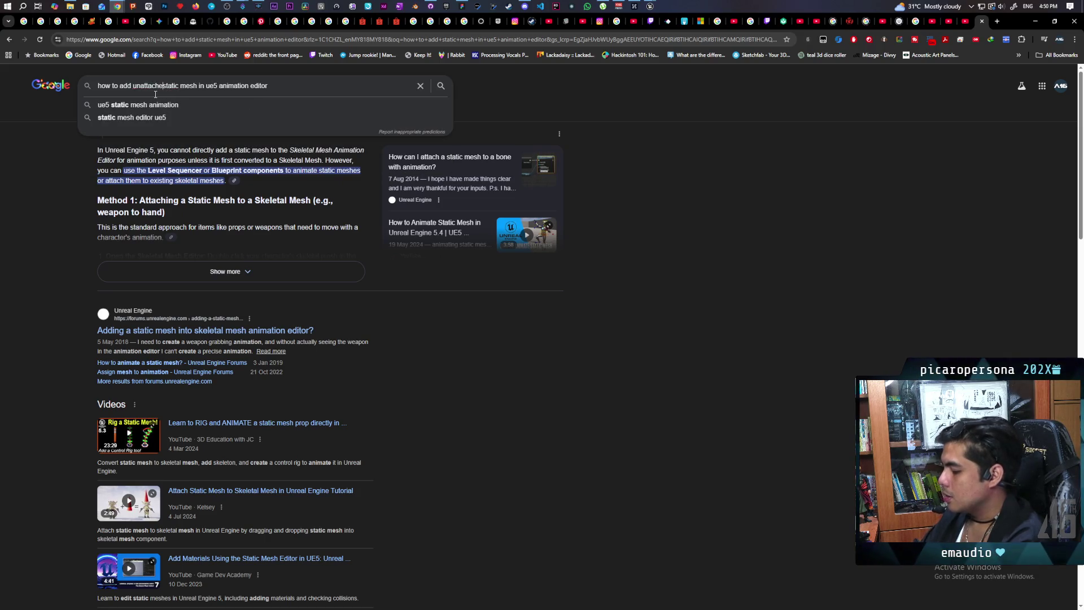
key("Return")
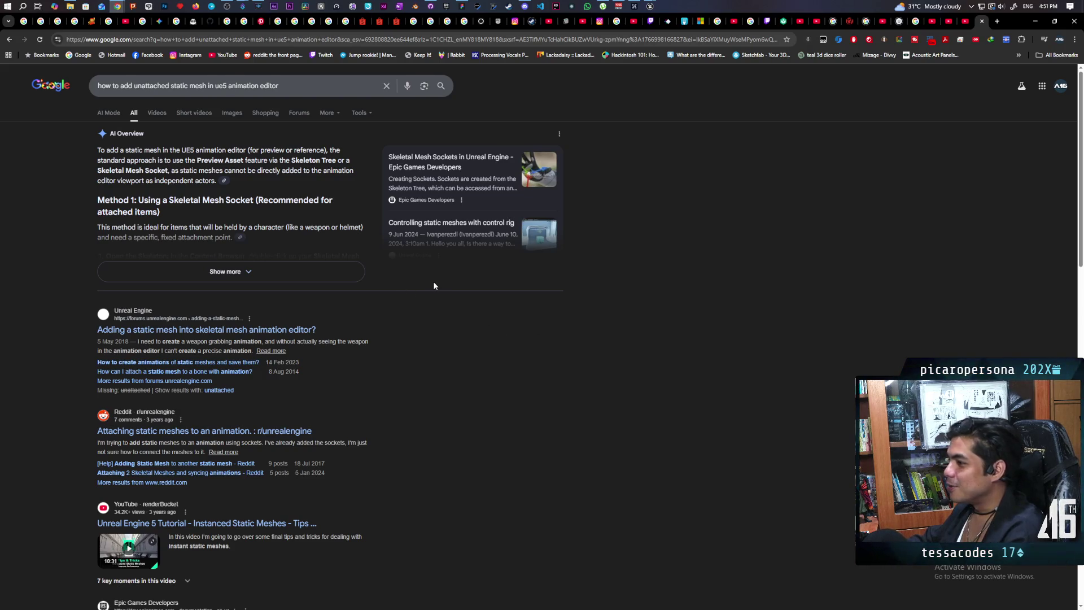
scroll(434, 286, "down", 1)
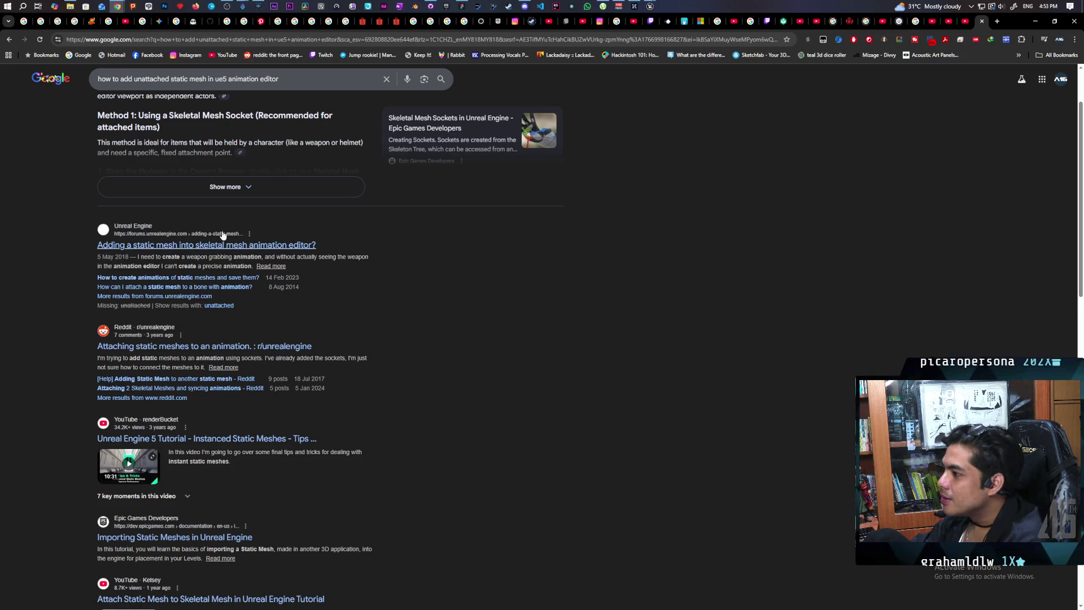
scroll(401, 299, "up", 1)
scroll(401, 300, "down", 1)
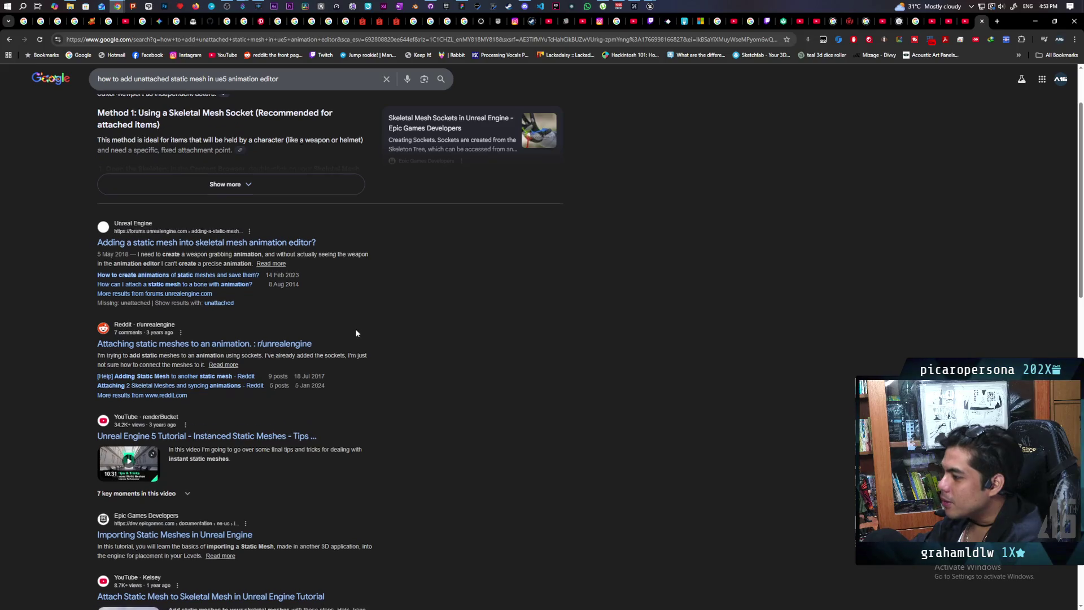
scroll(355, 333, "down", 1)
scroll(356, 333, "down", 5)
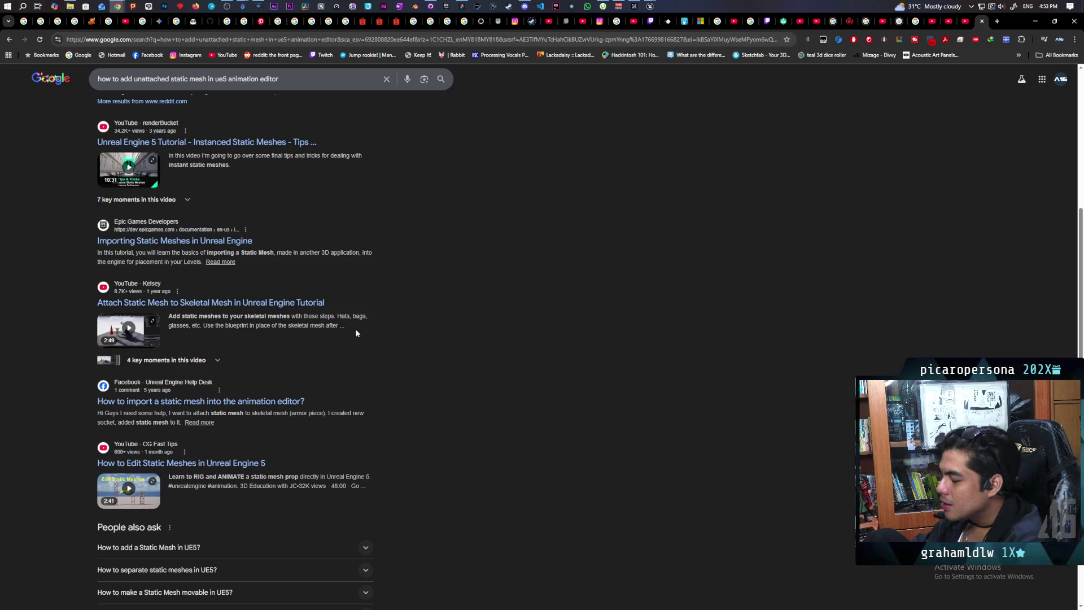
scroll(356, 333, "down", 4)
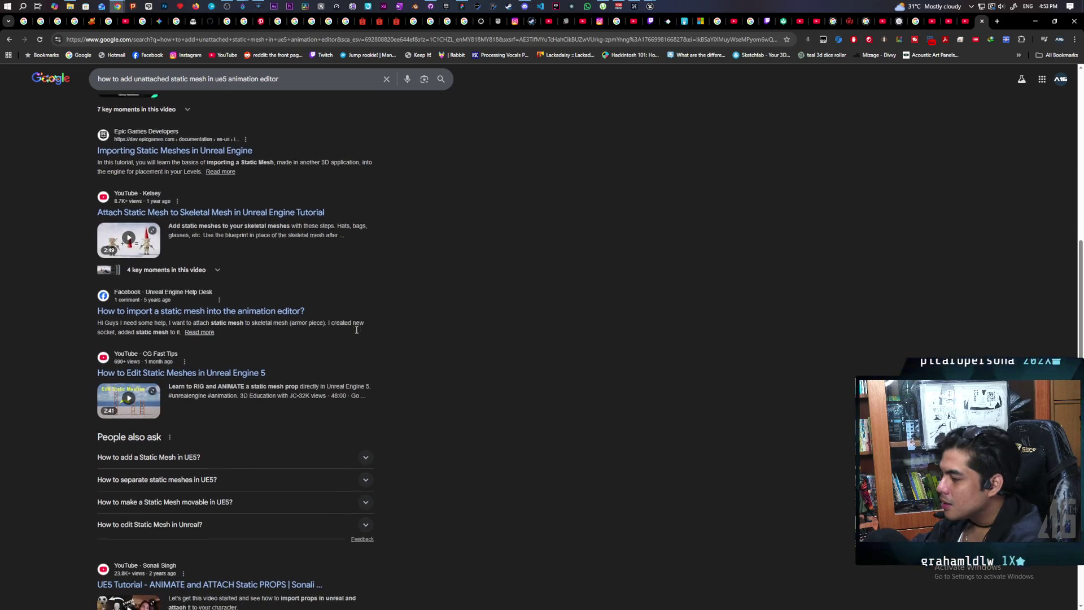
scroll(356, 331, "down", 6)
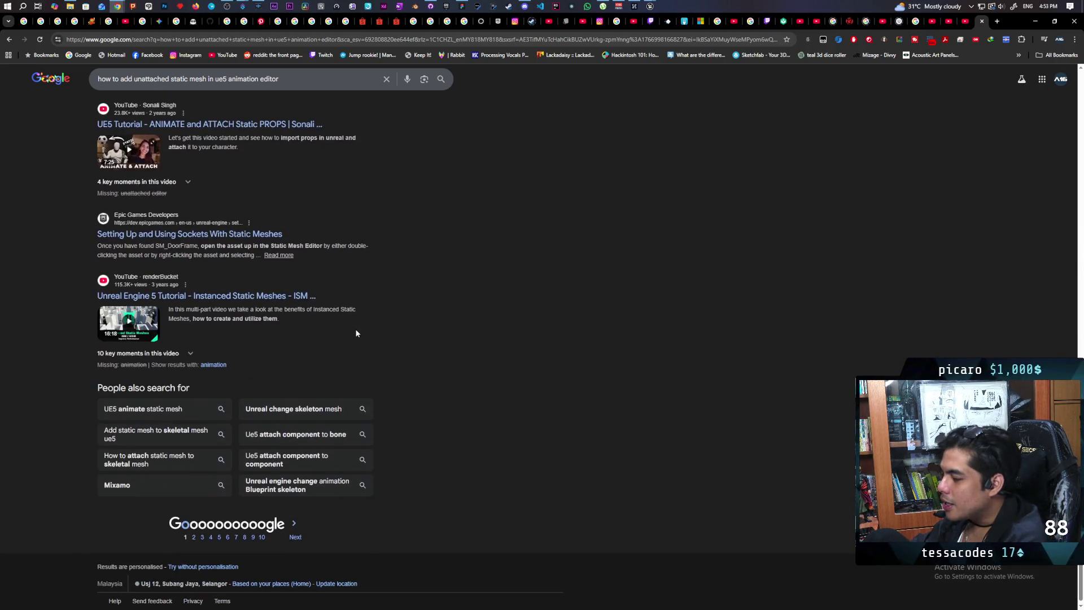
scroll(355, 333, "up", 20)
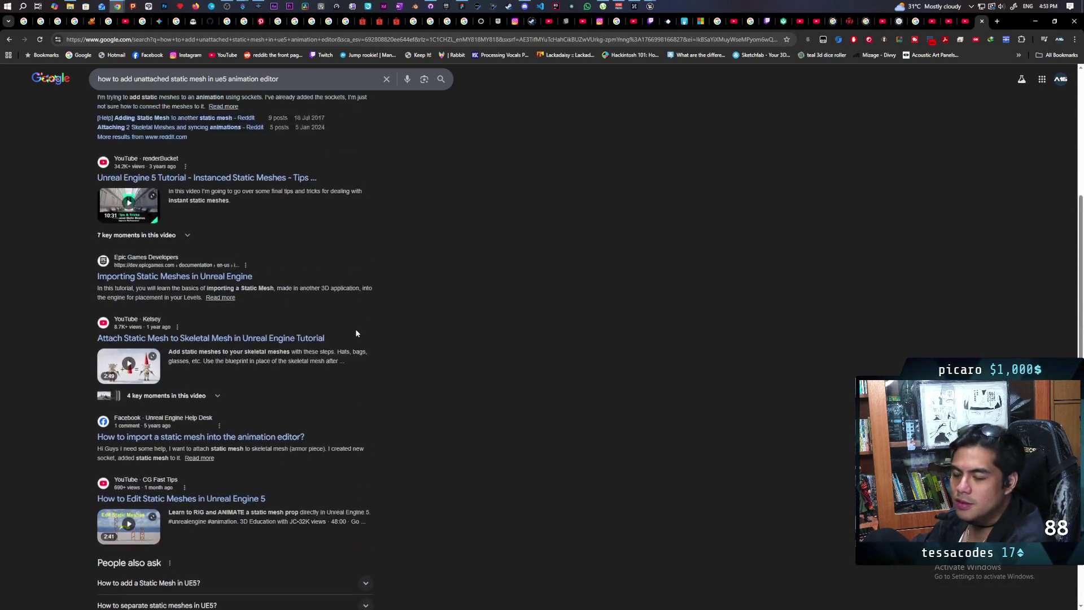
scroll(356, 333, "up", 1)
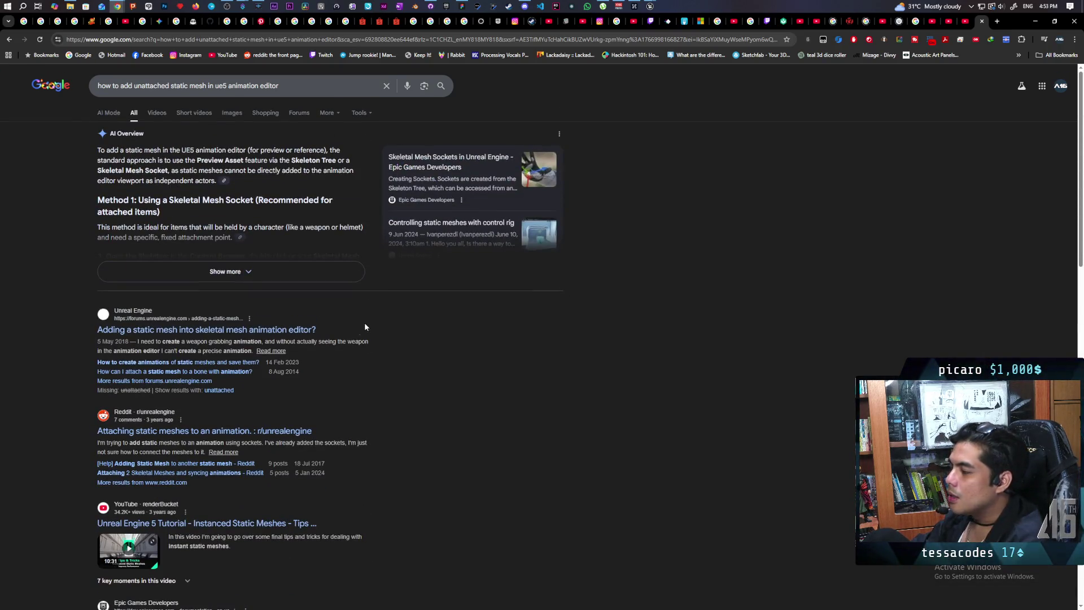
left_click(134, 112)
Step: In a new AI Mode chat, ask how to add a ladder into the UE5 animation editor for climbing
left_click(389, 565)
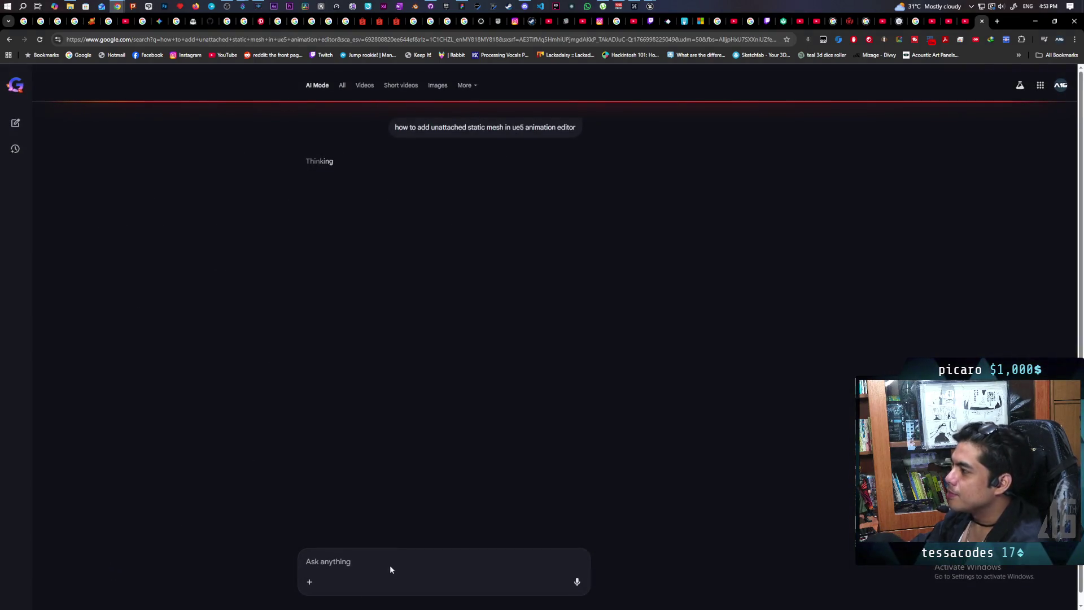
left_click(16, 123)
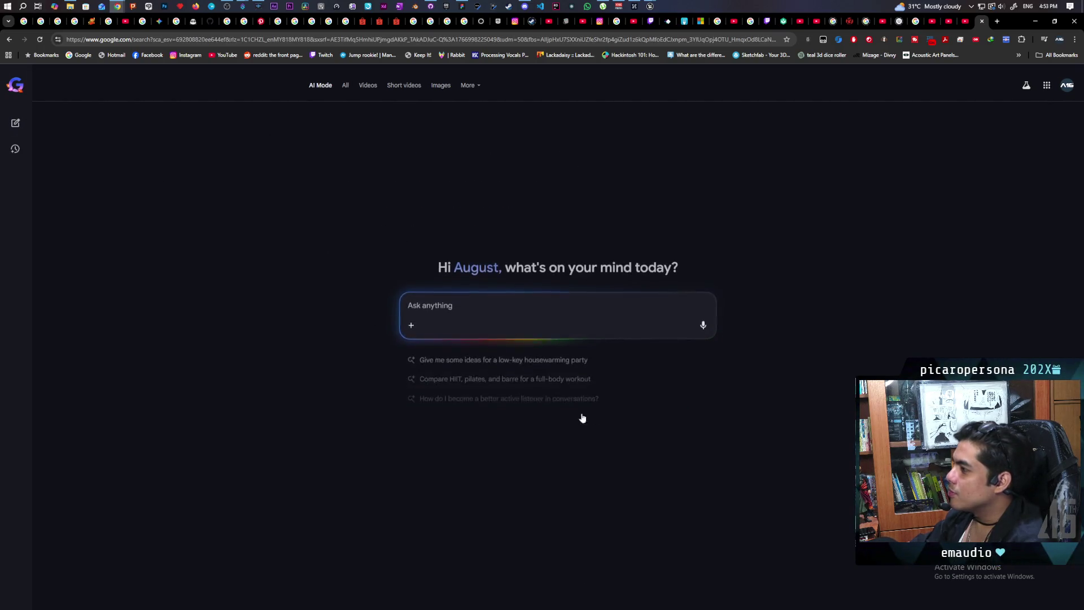
type("i nee")
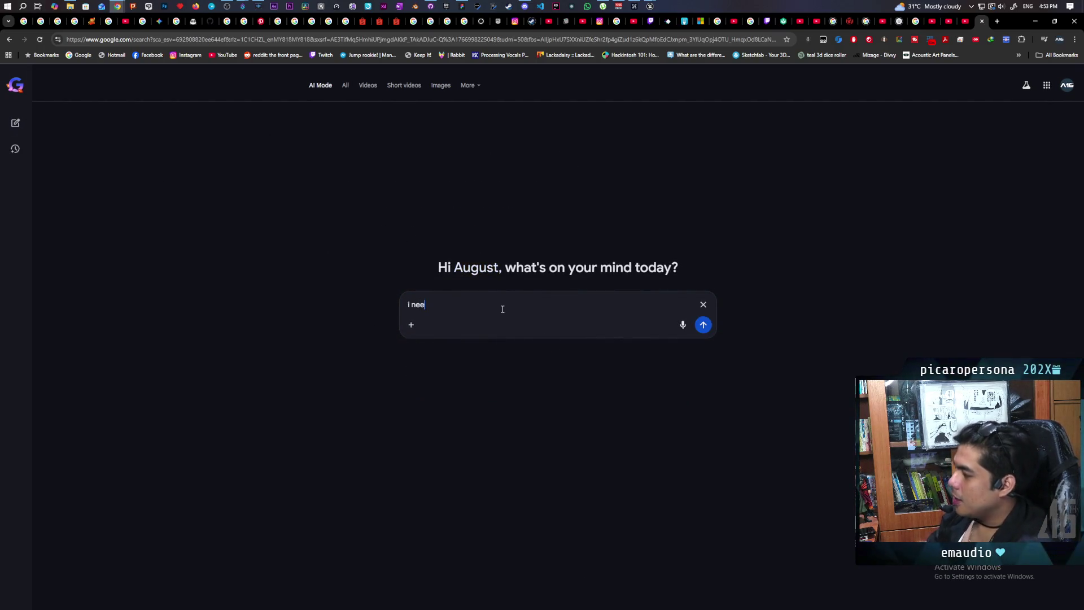
type("d to add a ")
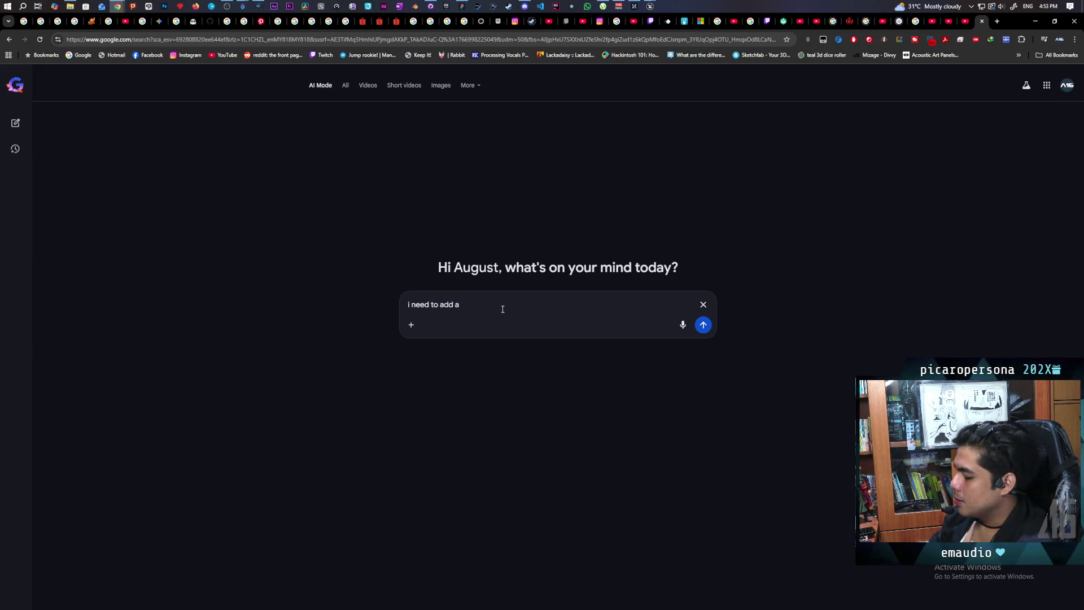
type("ladder mesh")
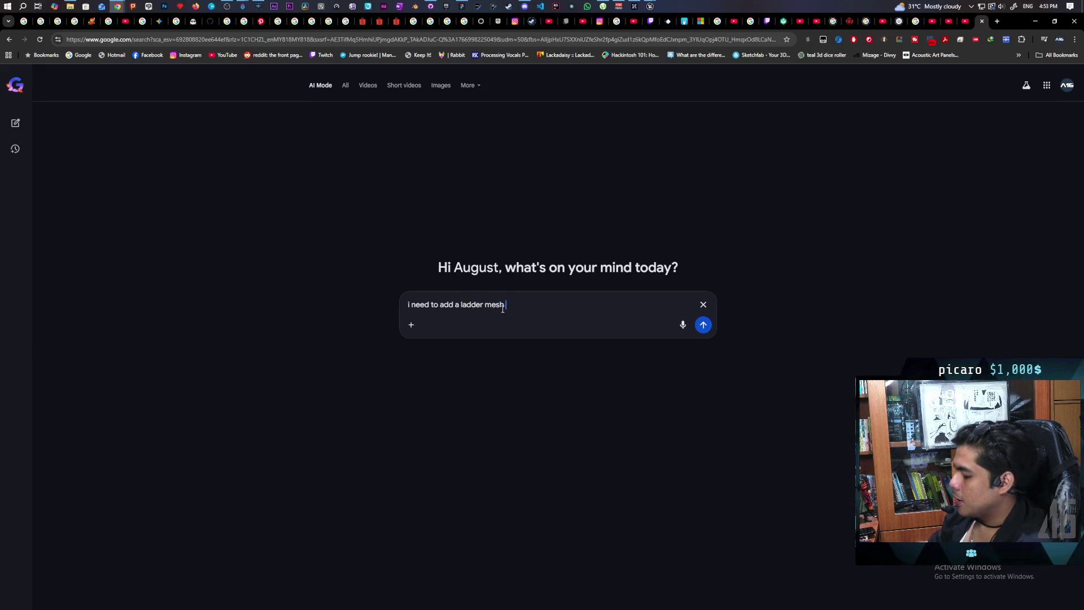
key("BackSpace")
key("BackSpace")
type("al engine")
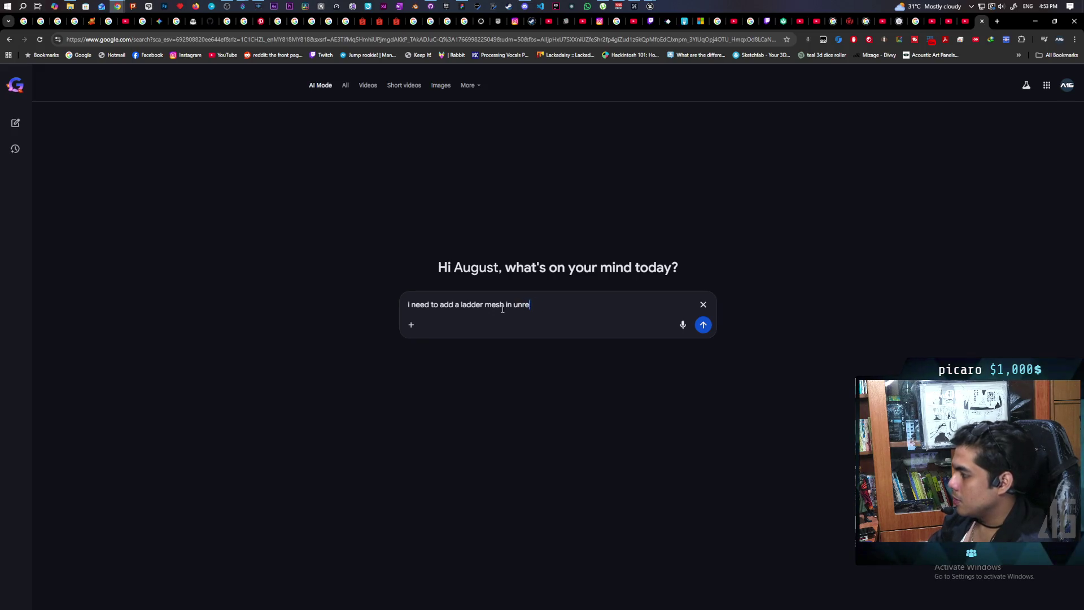
type(" 5")
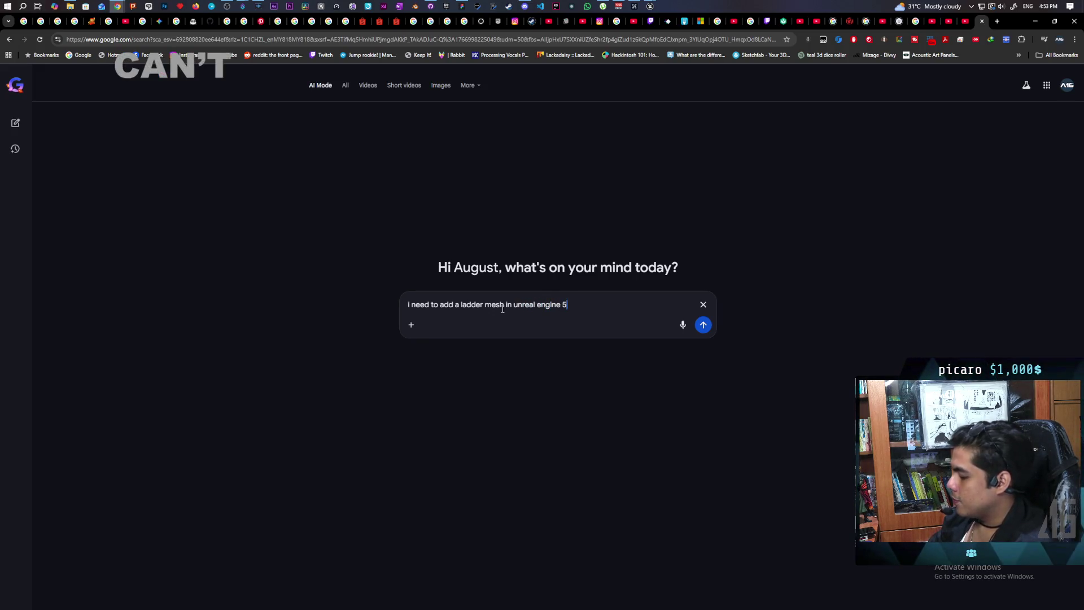
type(" to animate ")
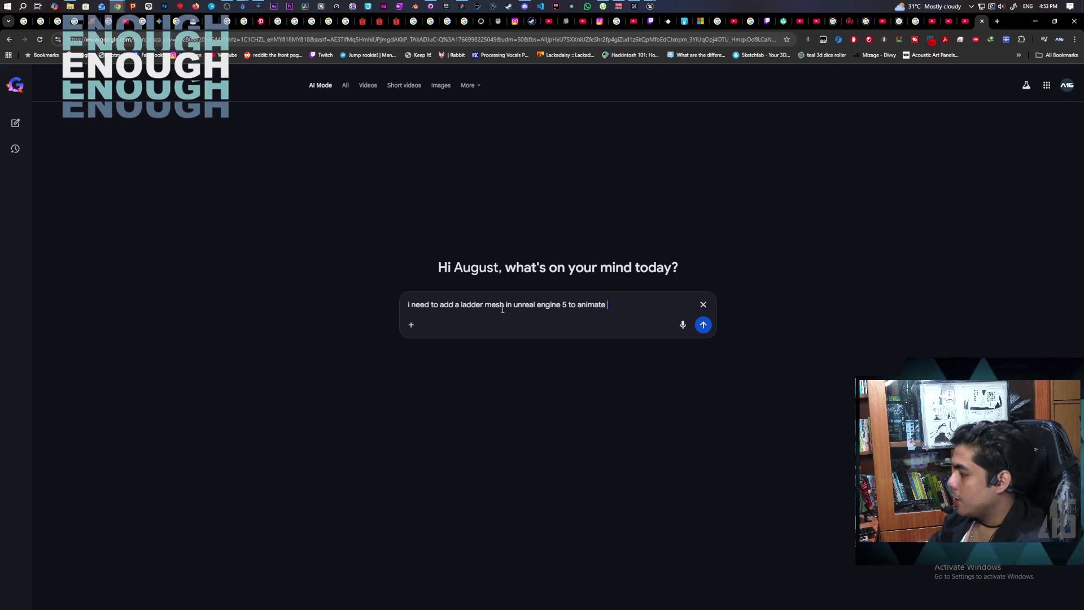
type("a climbing animatio")
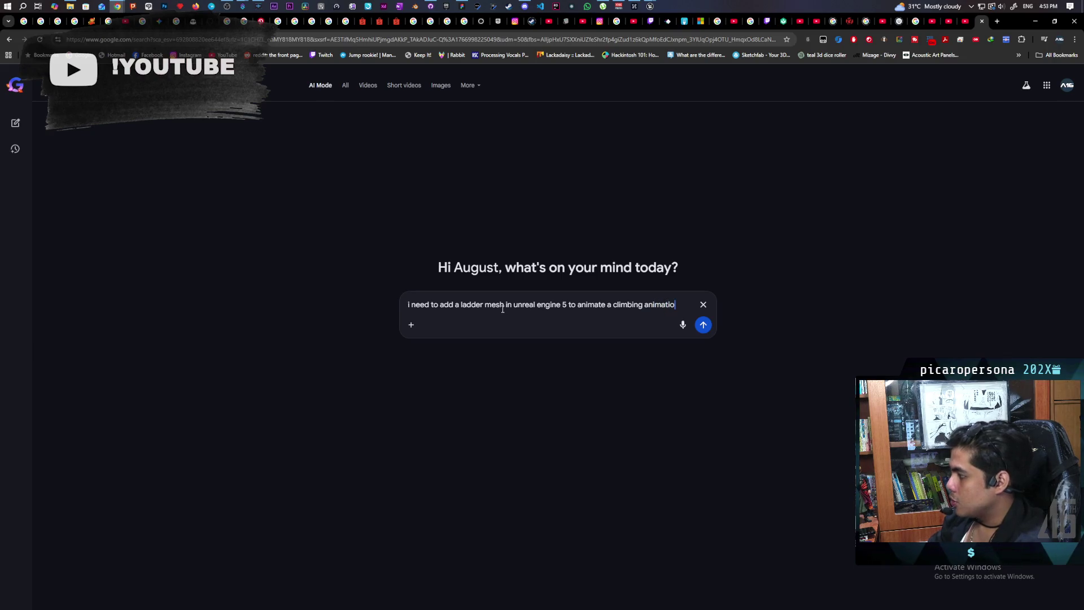
type("n but i dont ")
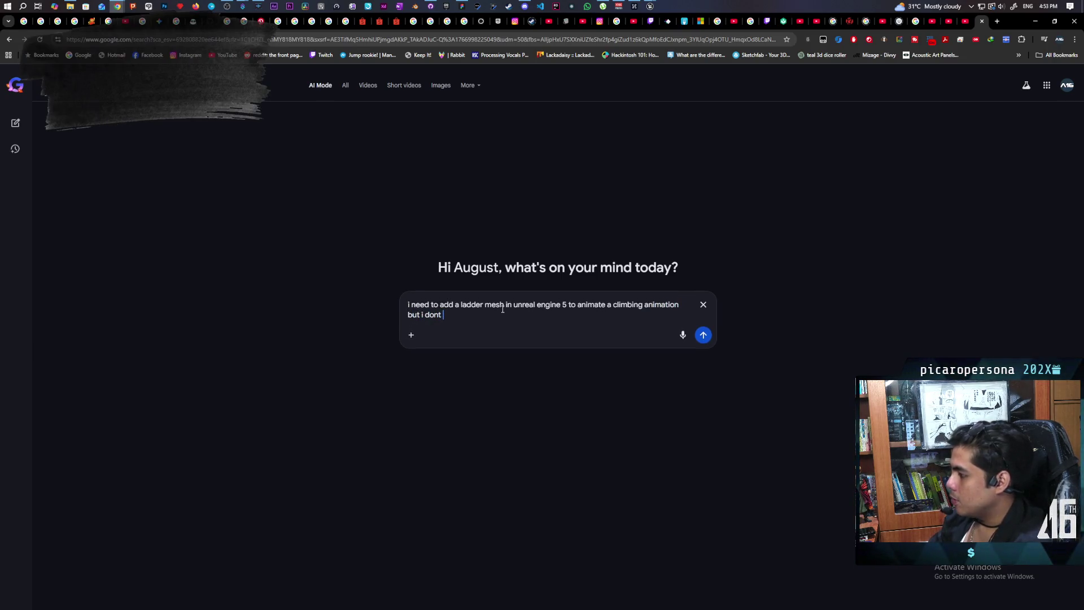
type("know how to ")
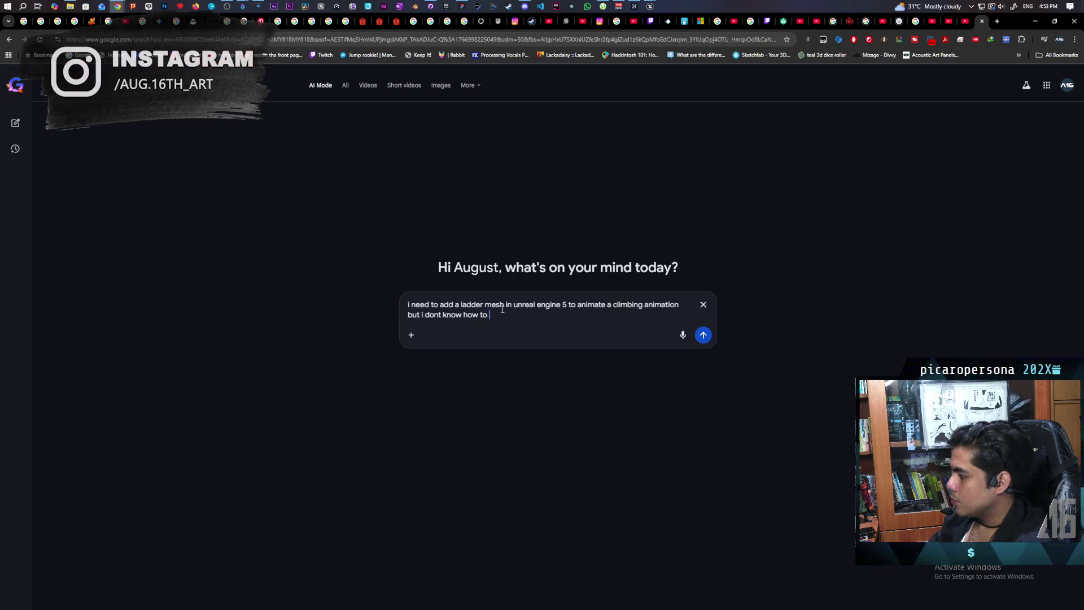
type("a")
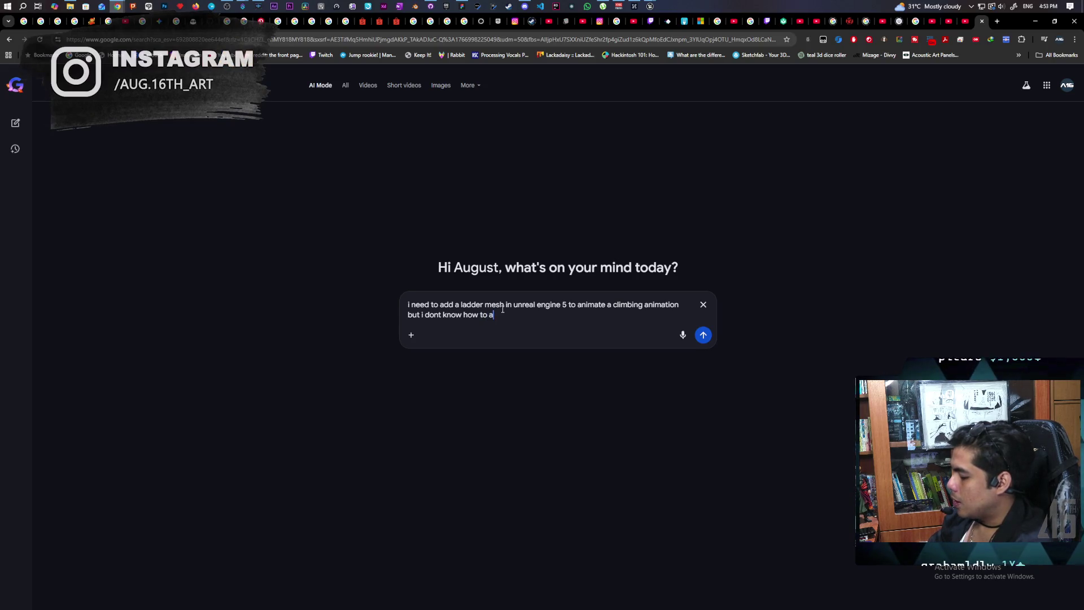
type("dd it into the")
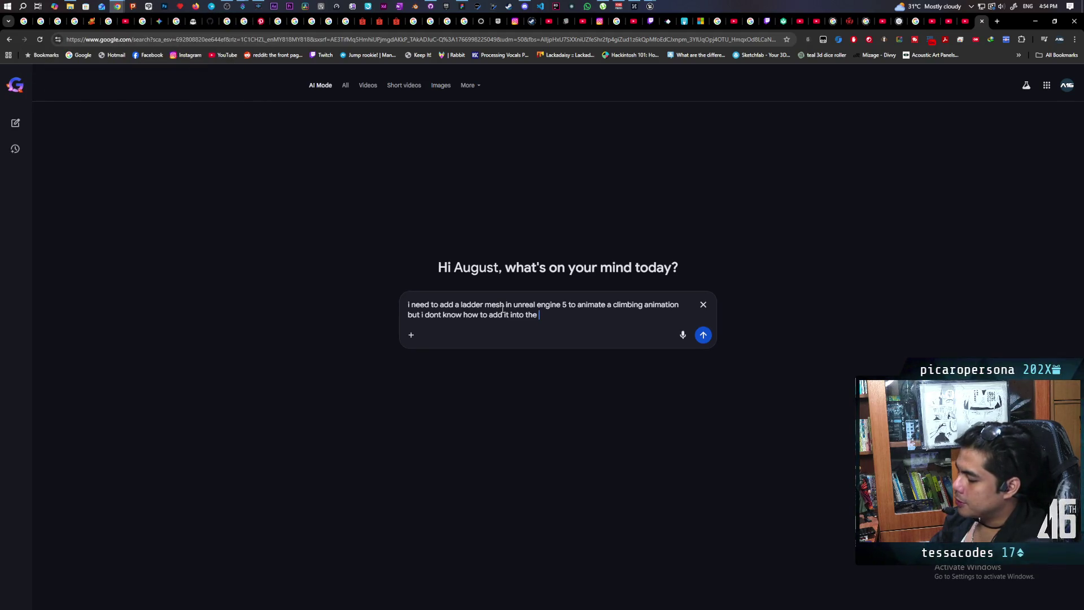
type("ref")
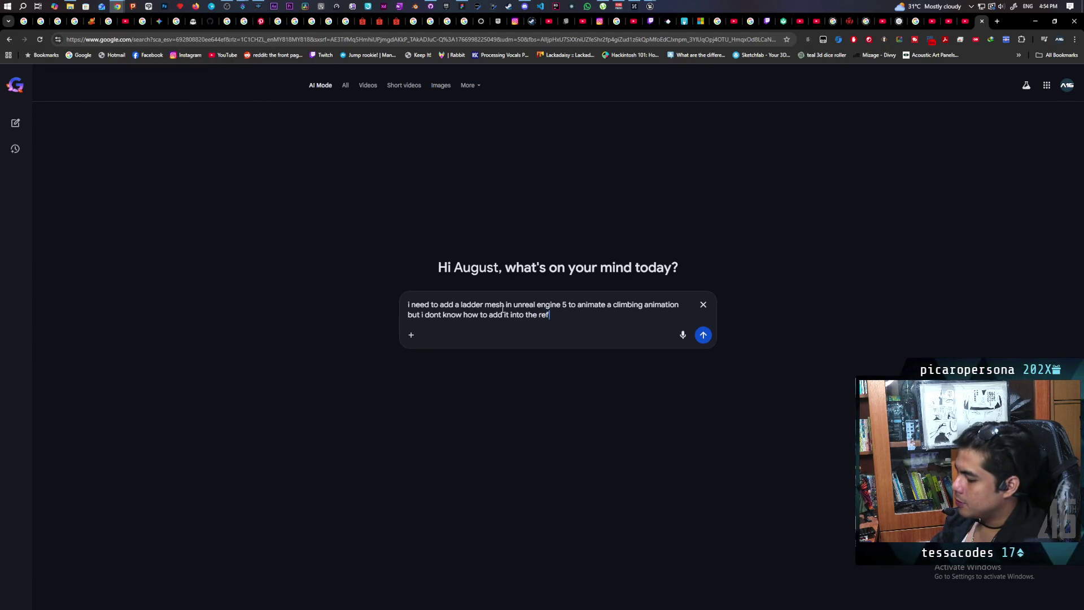
type("ere")
key("BackSpace")
key("BackSpace")
key("BackSpace")
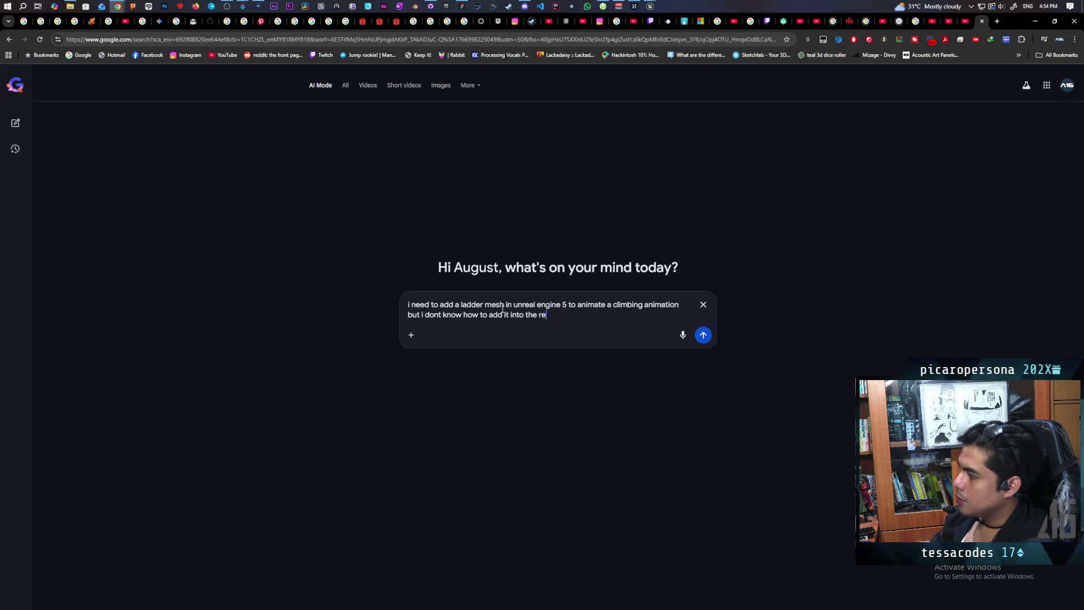
type("ani")
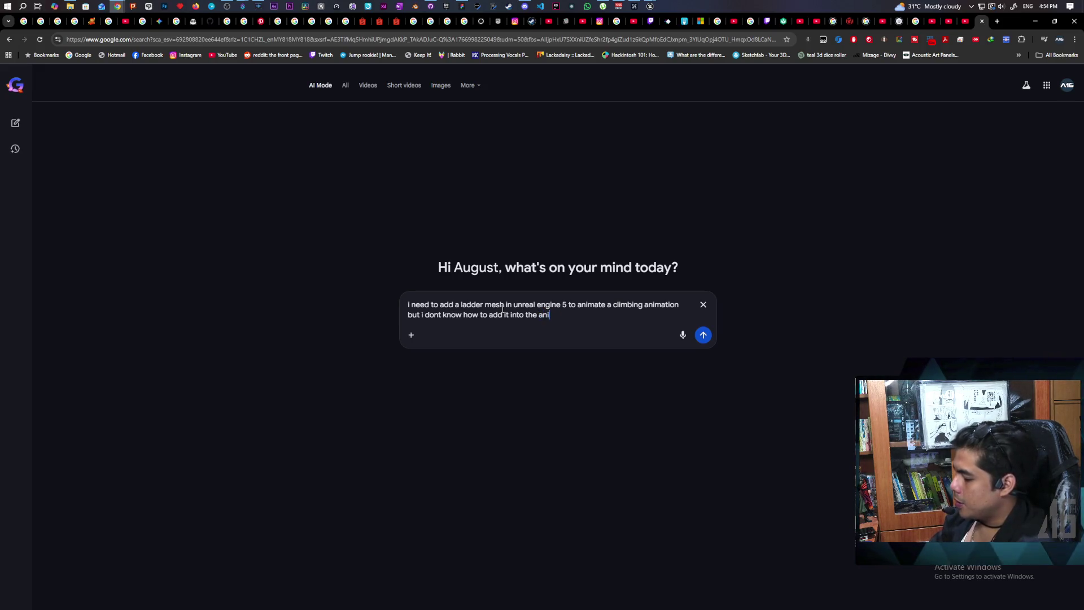
type("mation editor")
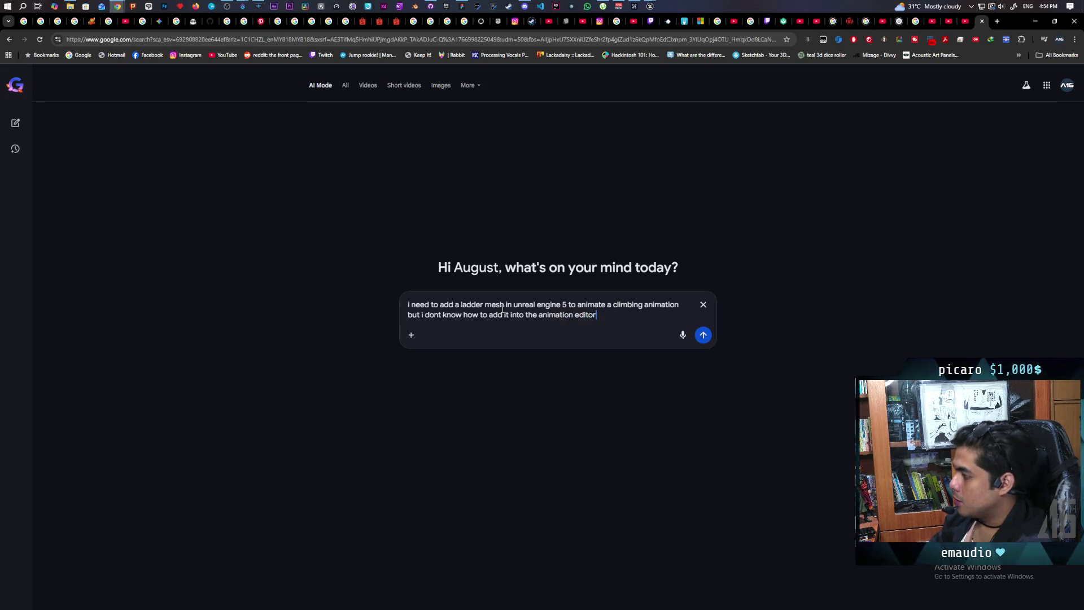
key("Return")
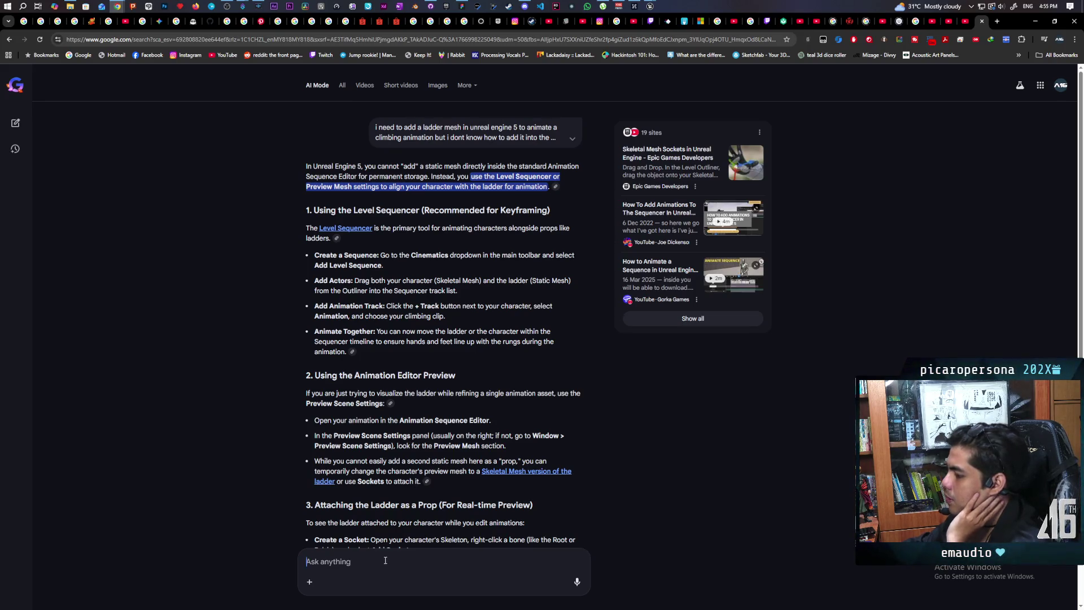
Step: Ask whether a level sequence would be unusable as an anim montage, then review the Bake Animation Sequence steps
type("wouldnt a level ")
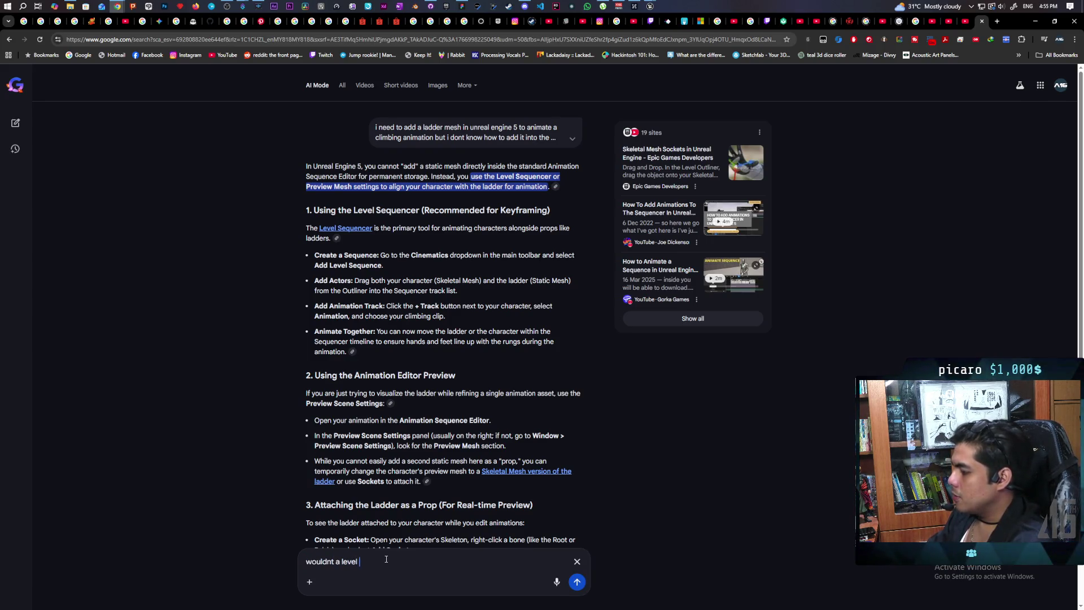
type("sequence be unu")
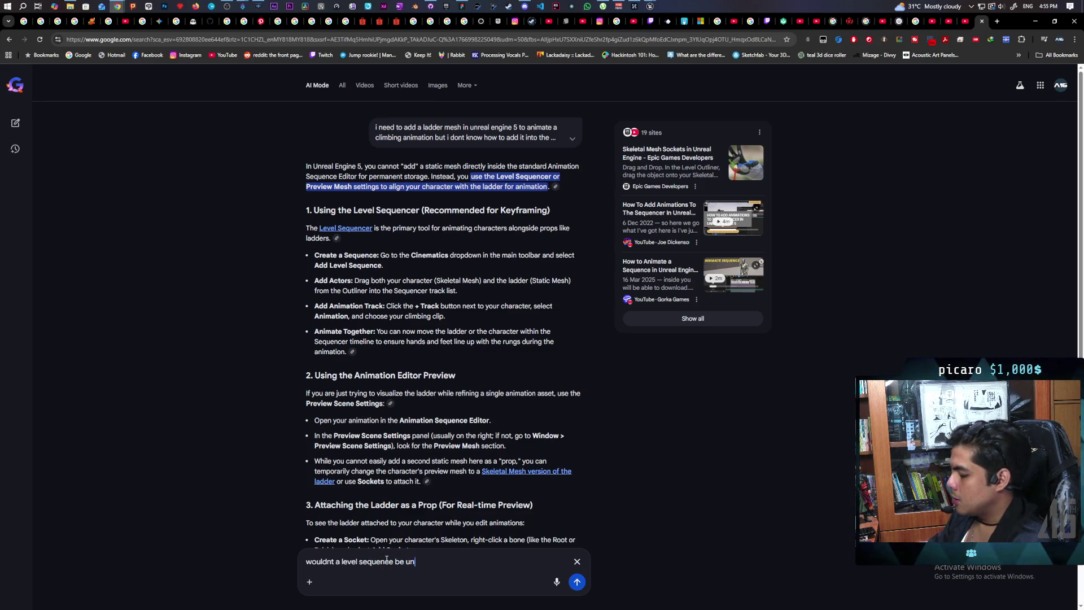
type("sable as ")
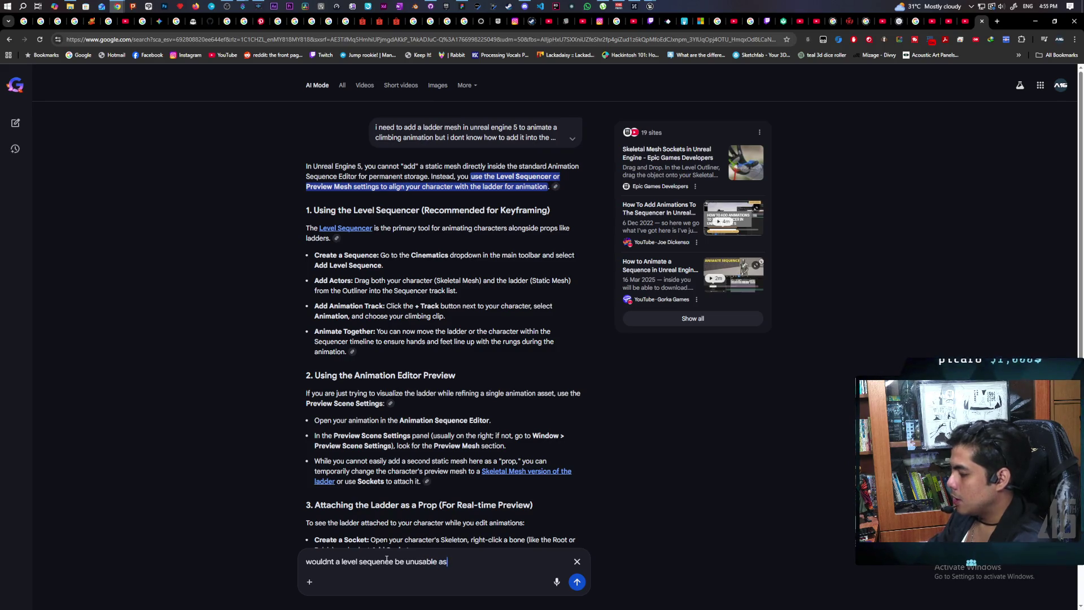
type("an ")
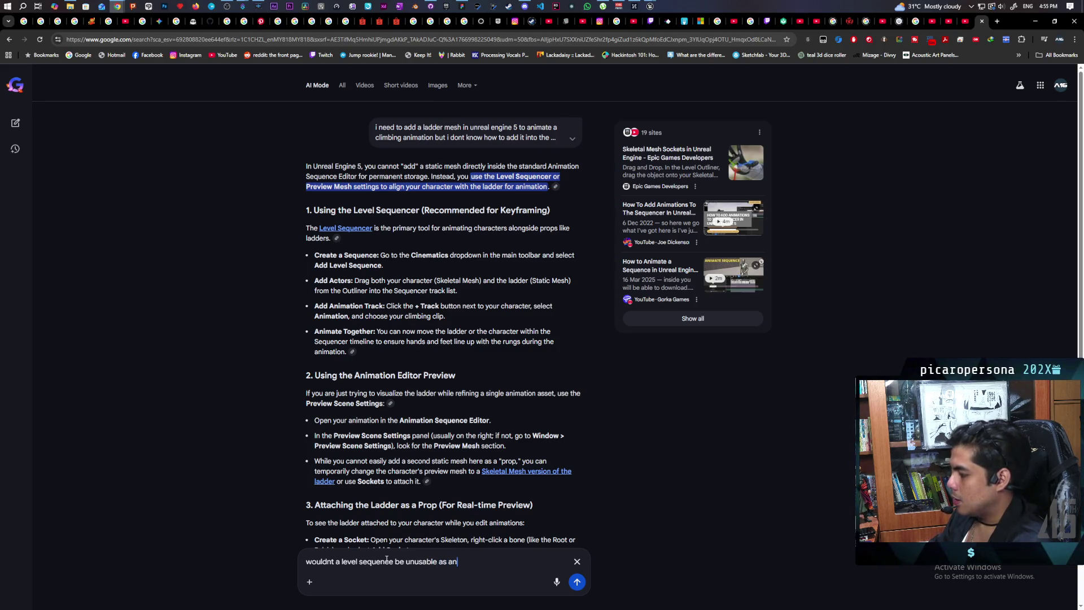
type("anim monatag")
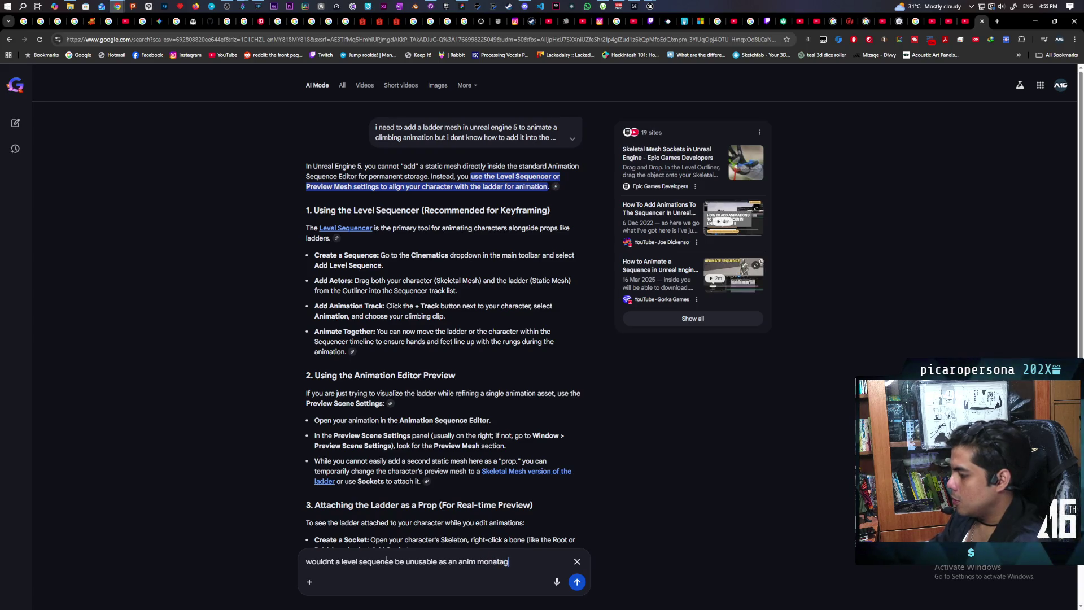
type("e tho?")
key("Return")
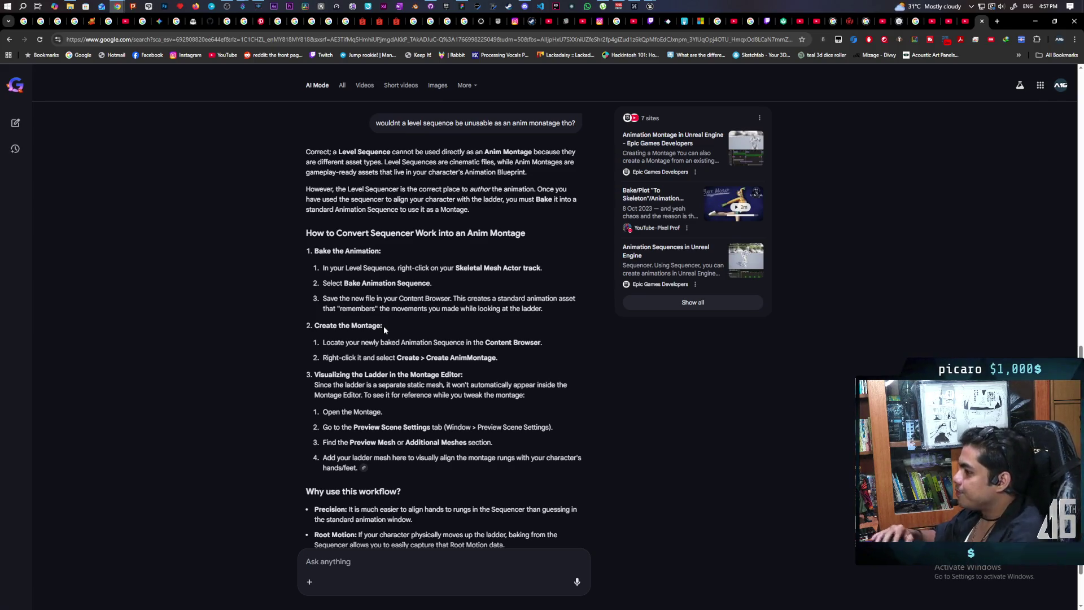
scroll(442, 305, "down", 2)
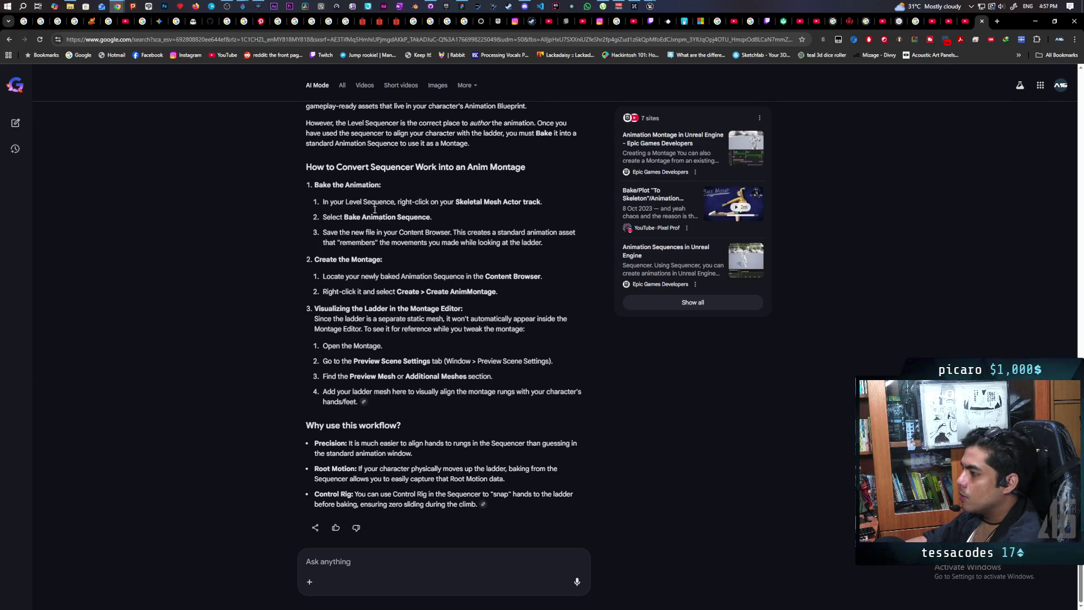
left_click_drag(343, 218, 323, 218)
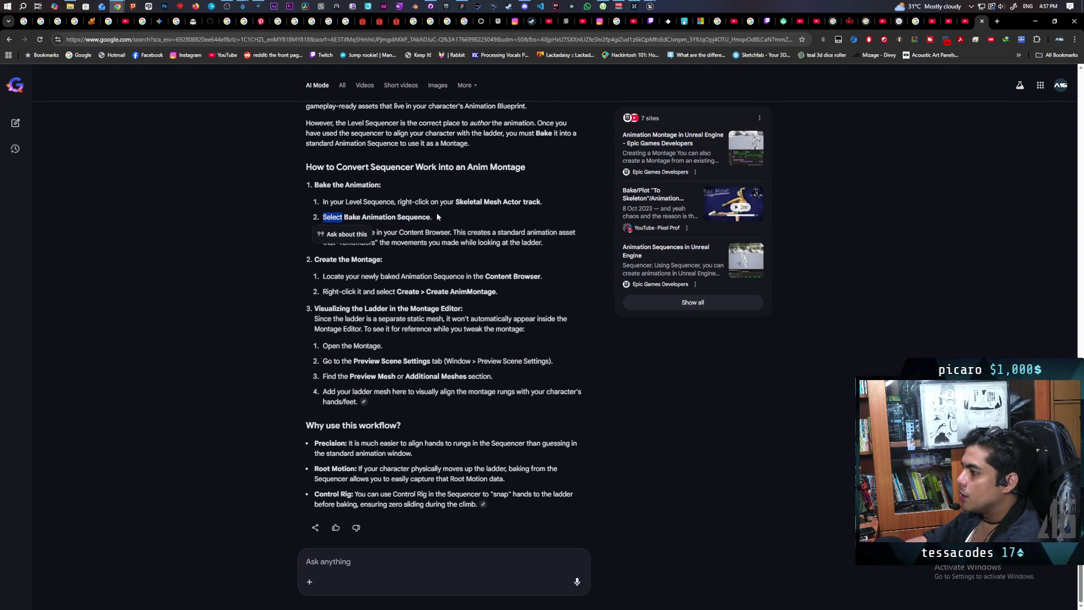
left_click_drag(431, 217, 344, 218)
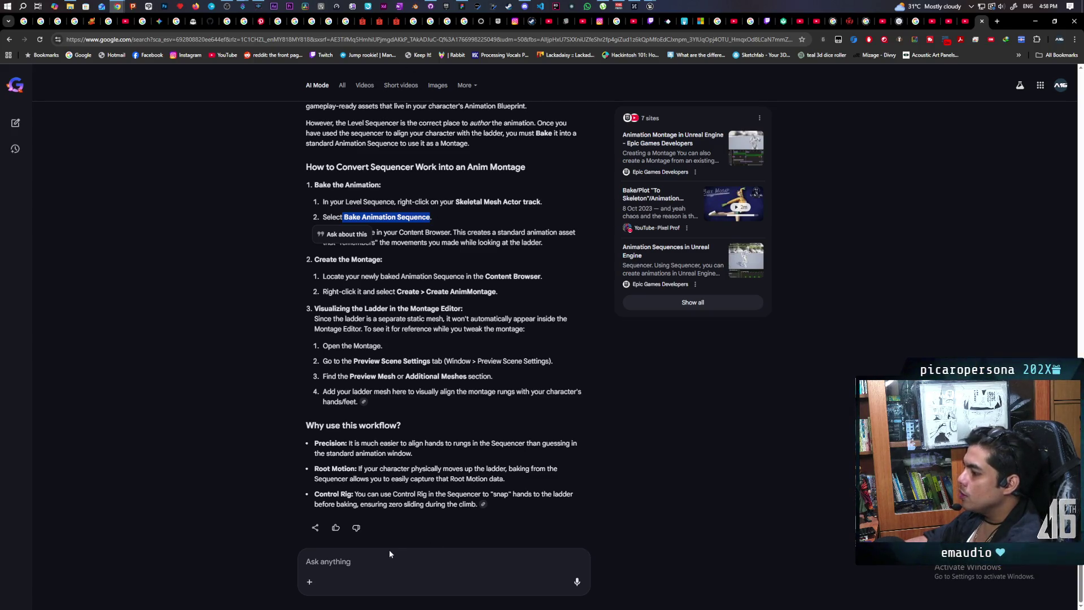
left_click(377, 565)
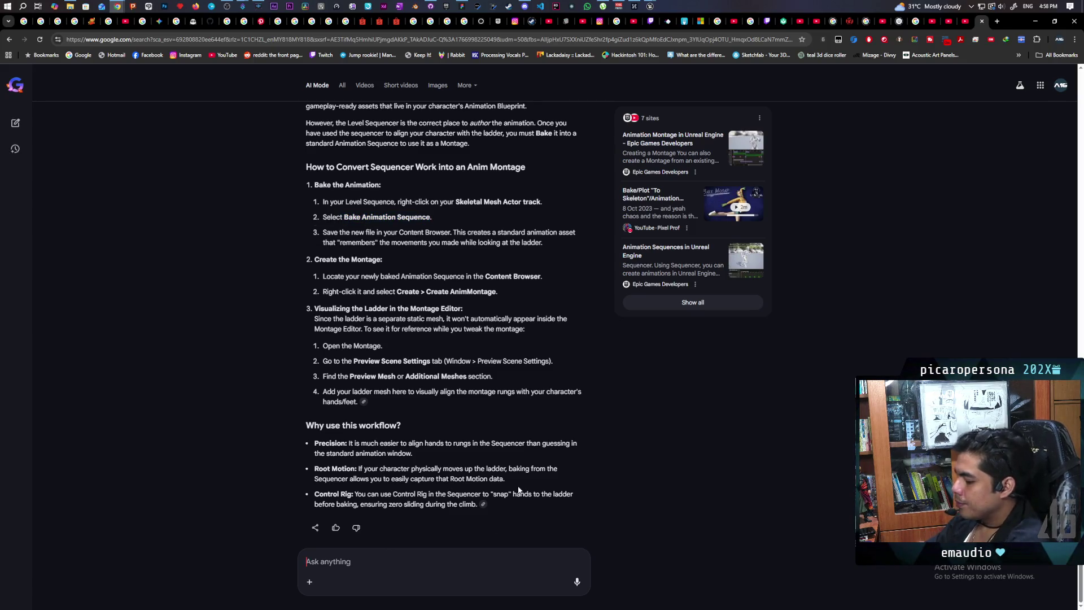
Step: Ask AI Mode 'is there a tutorial for setting up animating in a level sequence'
type("is there a tutorial")
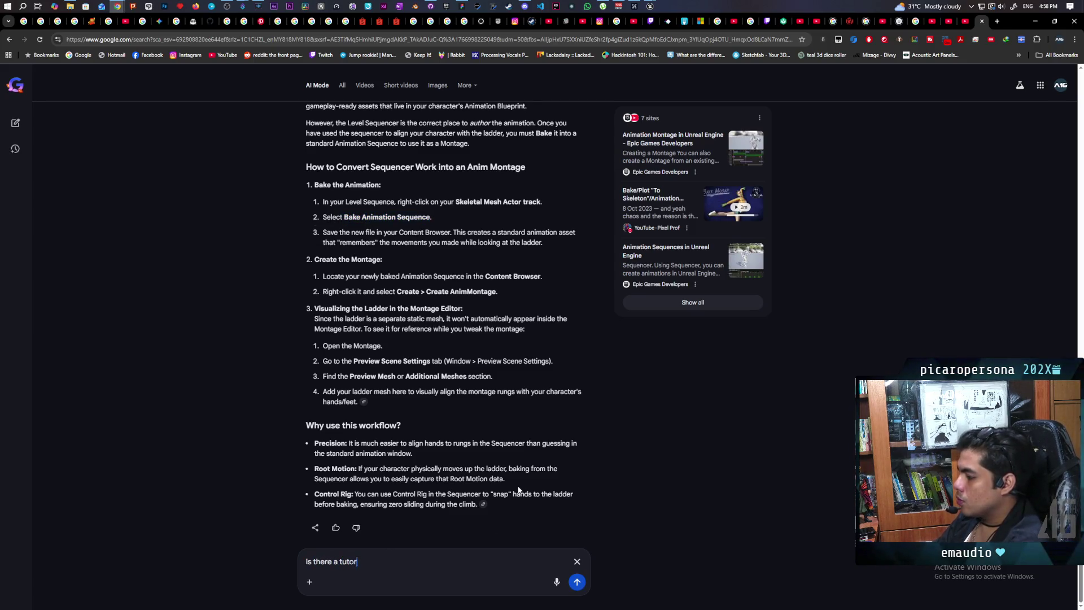
type(" for se")
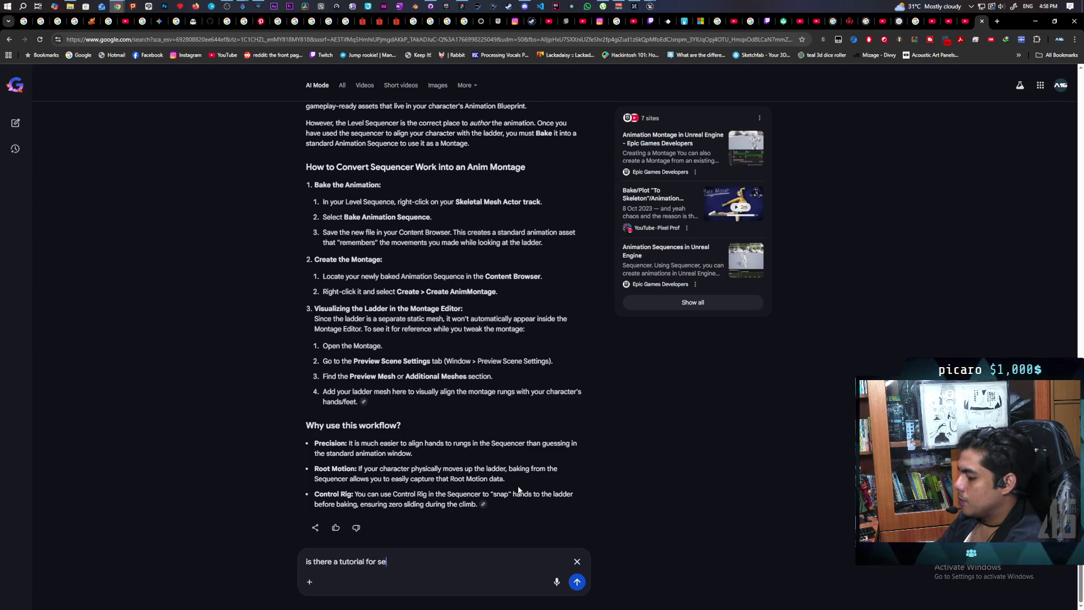
type("tting up a")
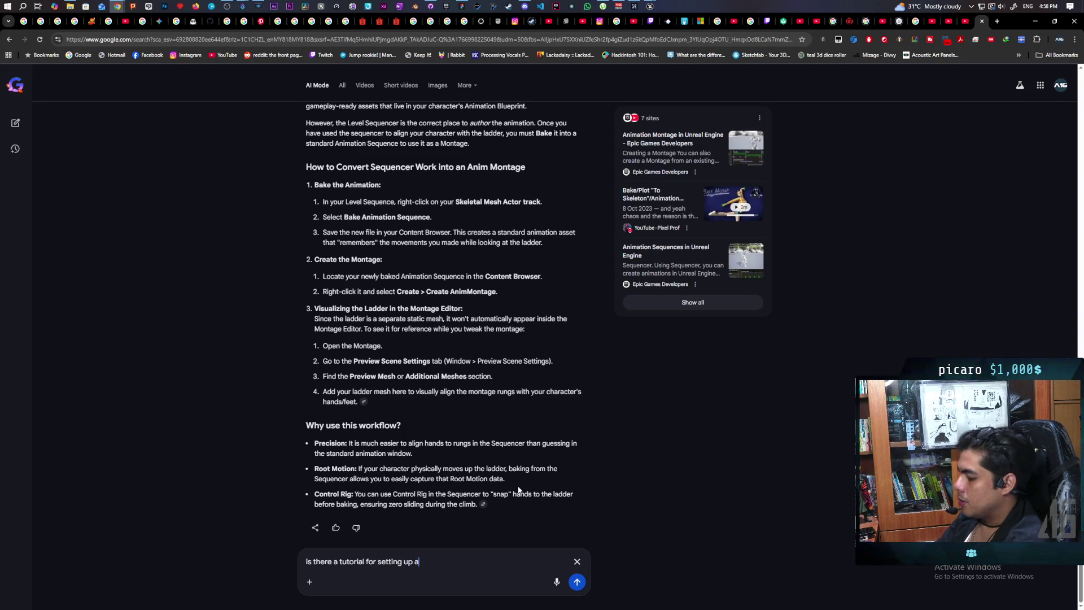
type("nimating in ")
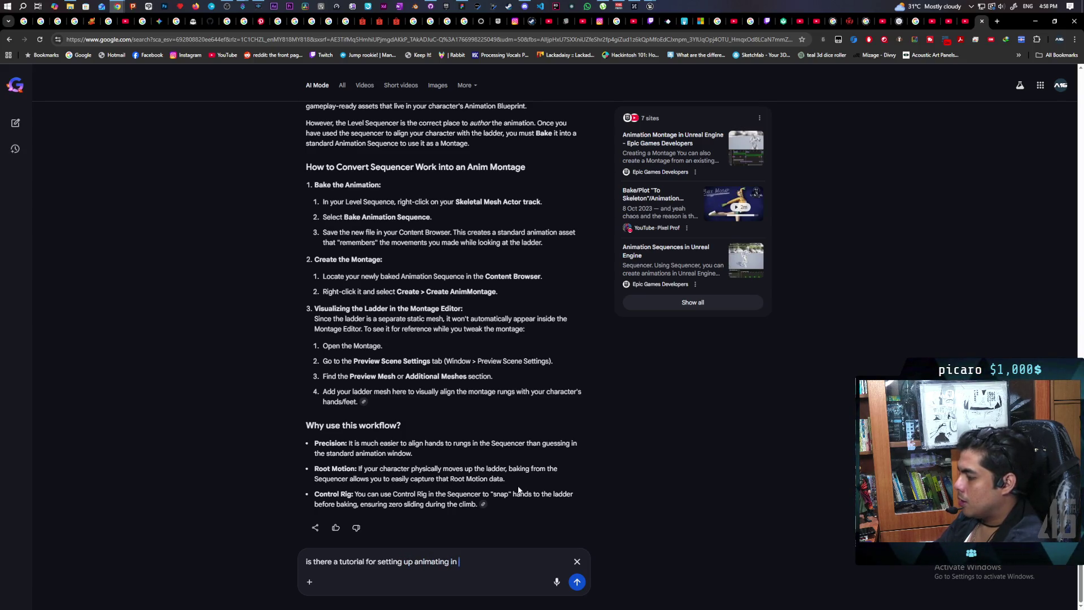
type("a level sequ")
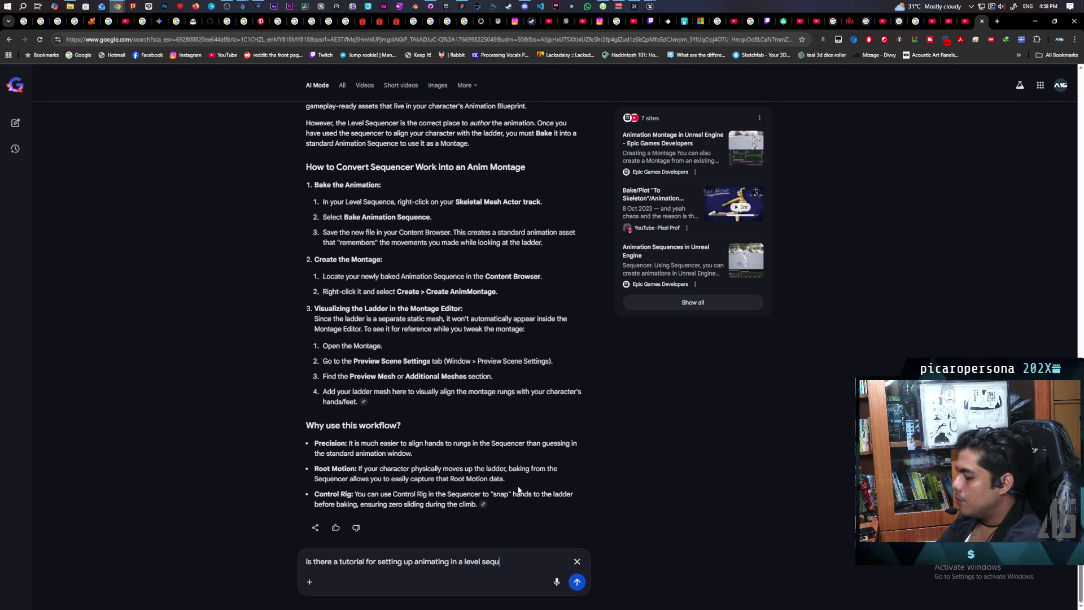
type("ence")
key("Return")
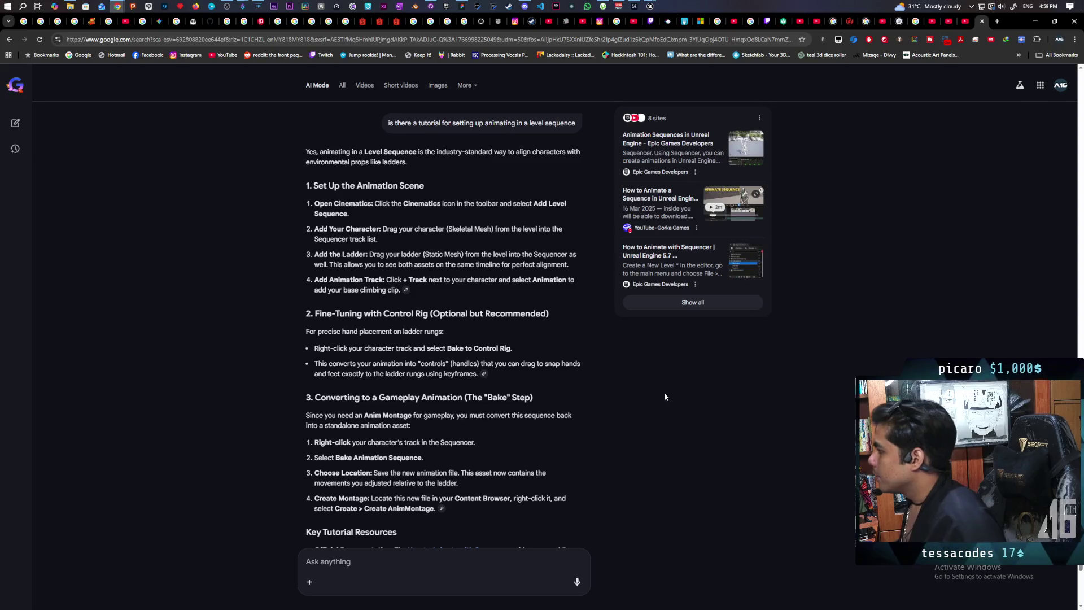
Step: Play 'How to Animate a Sequence in Unreal Engine 5 (Easy)' at lower volume, past the intro, pausing at 1:35
left_click(666, 200)
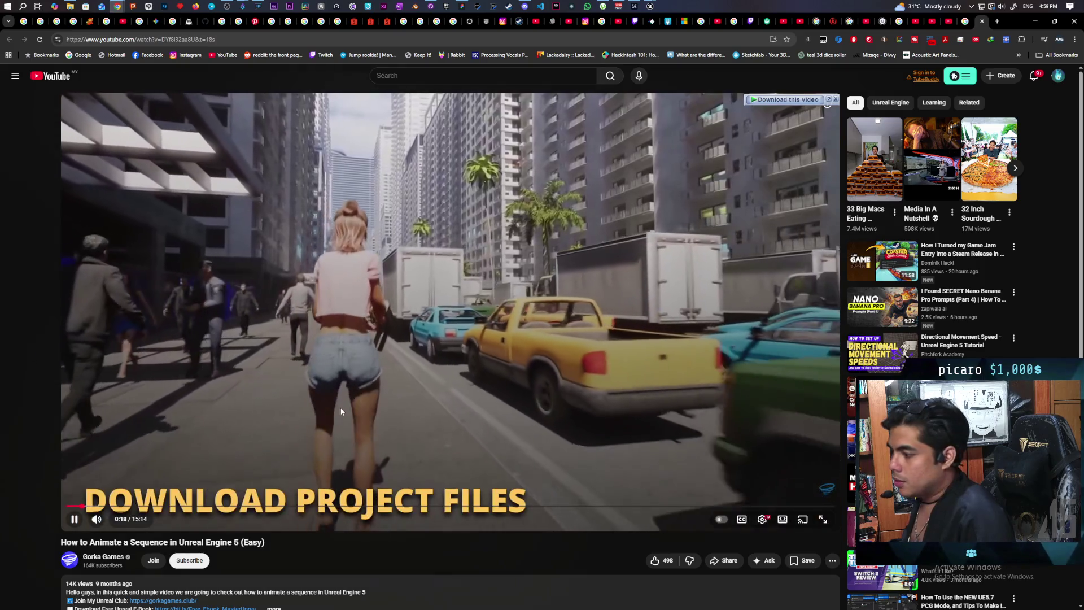
left_click(340, 401)
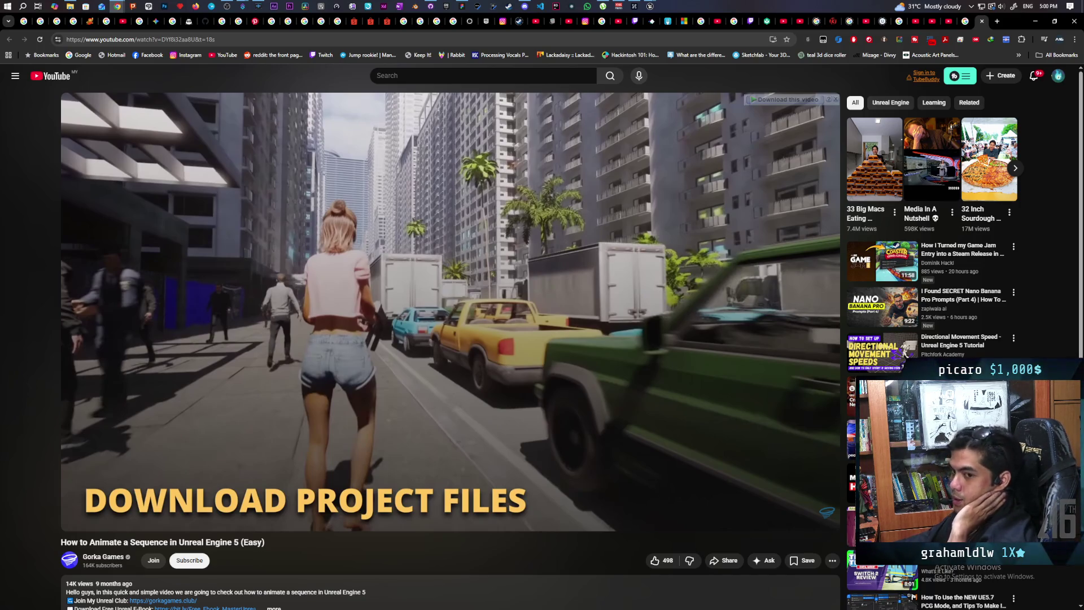
left_click(456, 351)
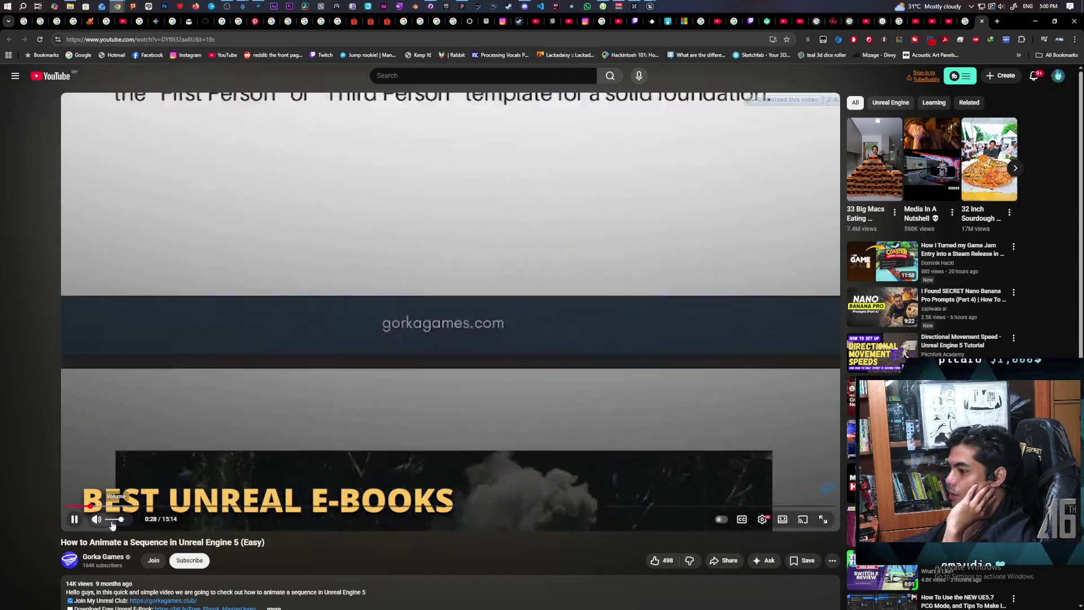
left_click(113, 520)
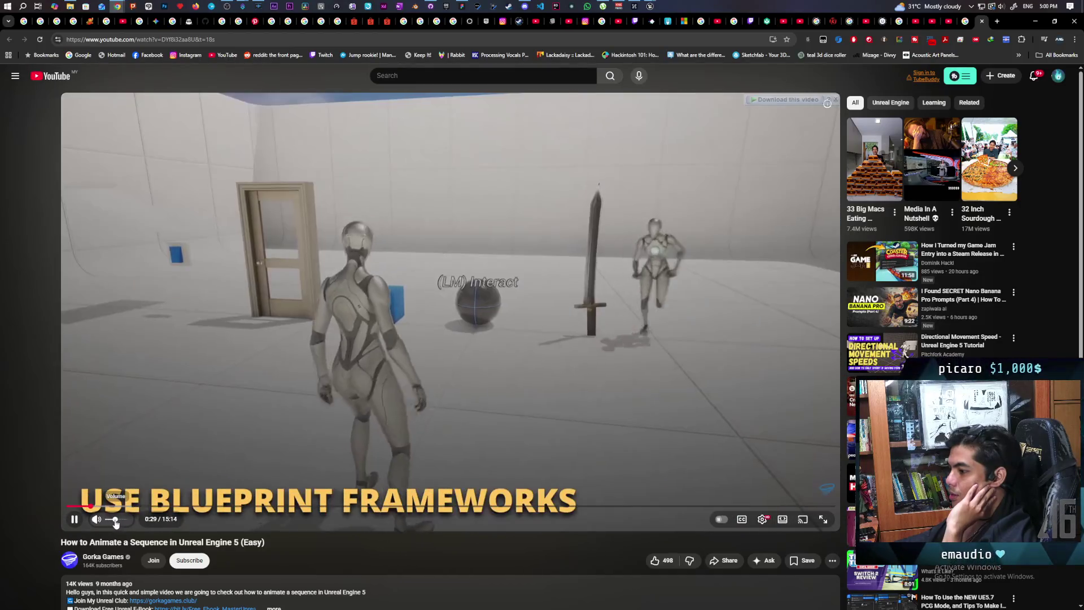
key("l")
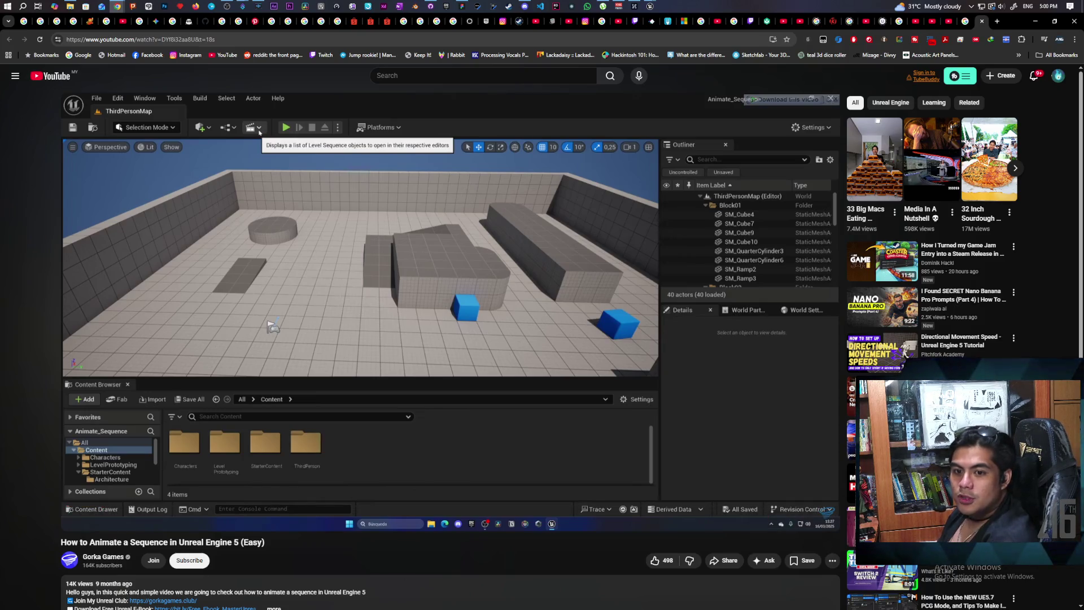
left_click(291, 398)
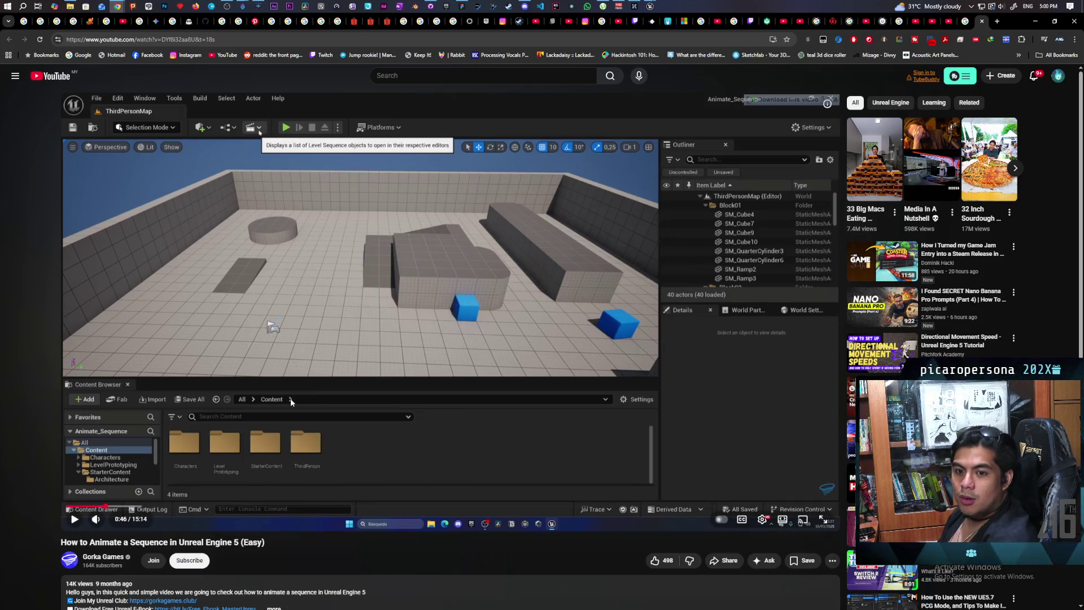
left_click(290, 398)
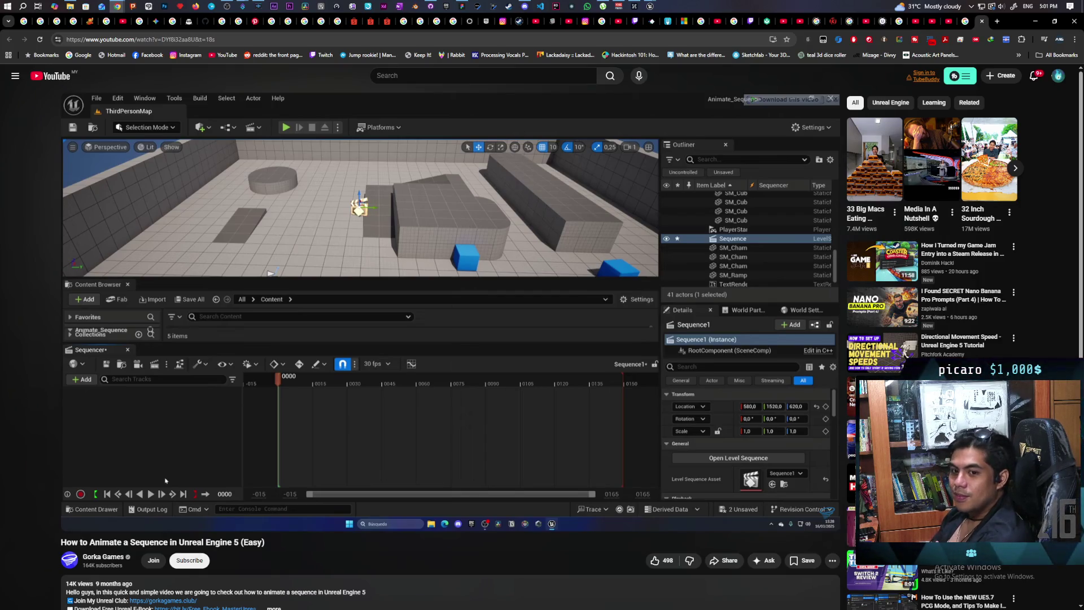
left_click(292, 402)
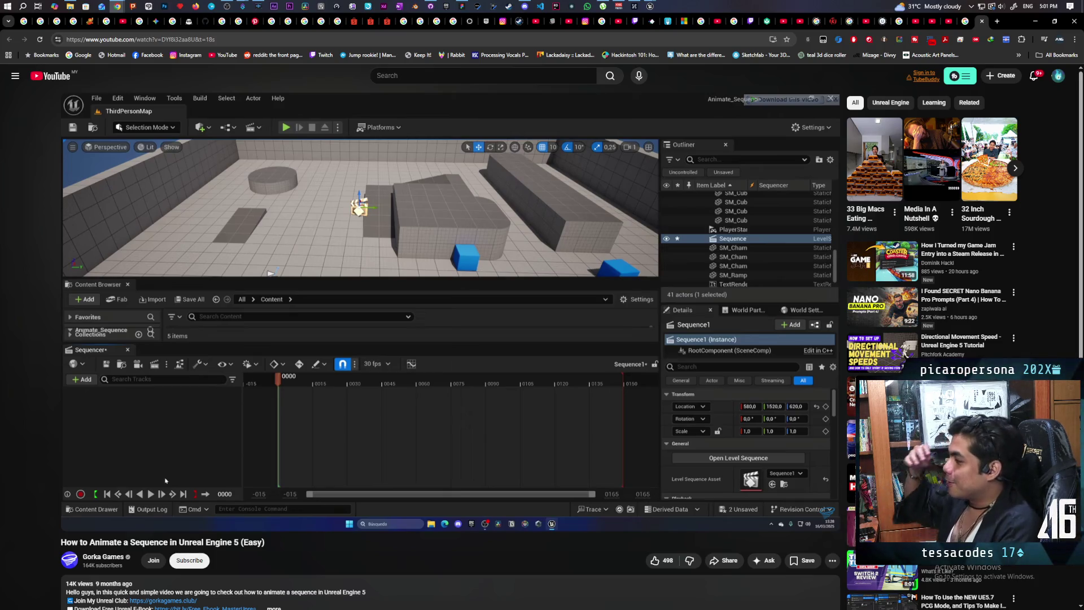
Step: Watch the tutorial on to about 2:02 and pause it
left_click(291, 403)
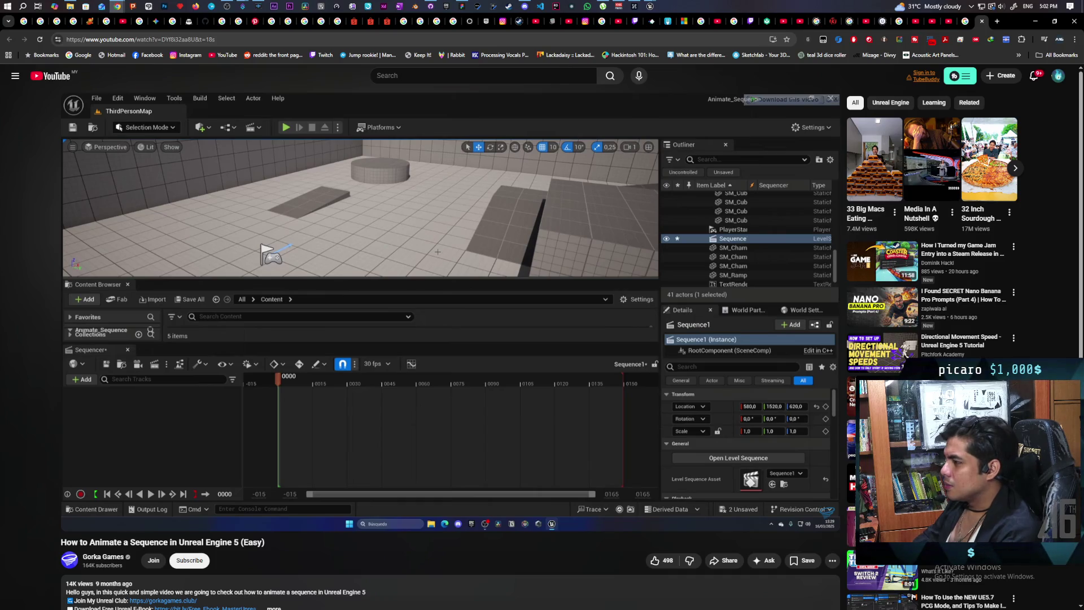
left_click(395, 117)
Step: Search YouTube for 'how to turn level sequence into root motion anim ue5'
type("/")
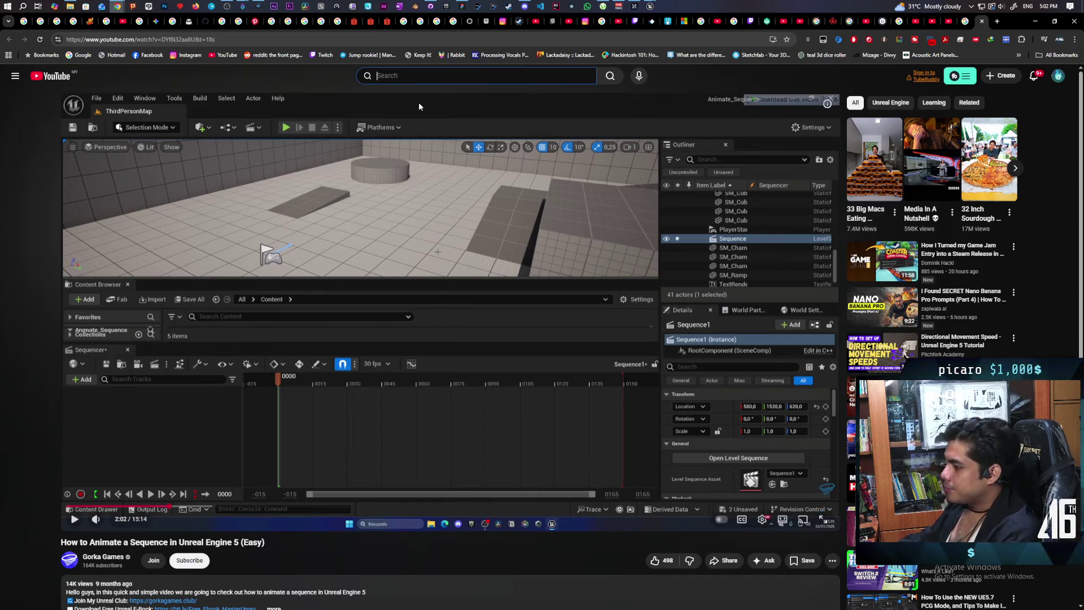
type("how to tu")
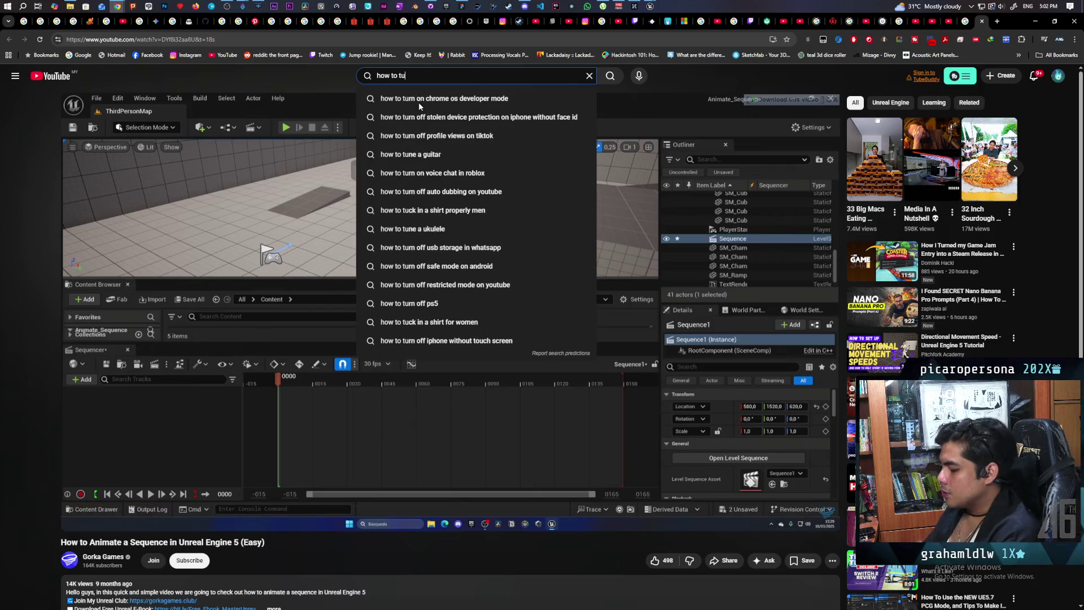
type("rn")
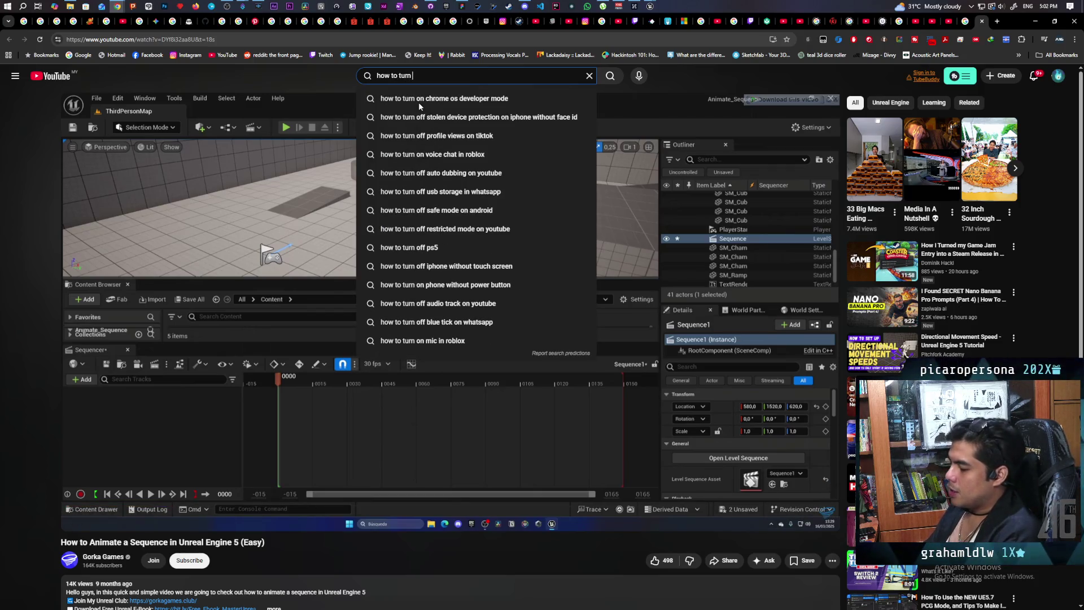
type(" leve")
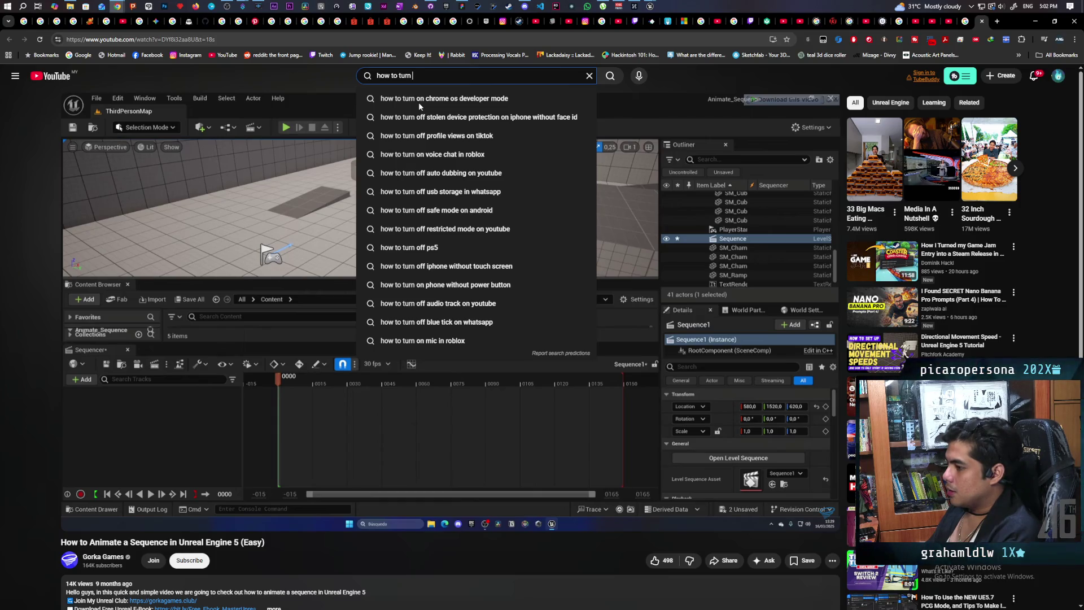
type("l seques")
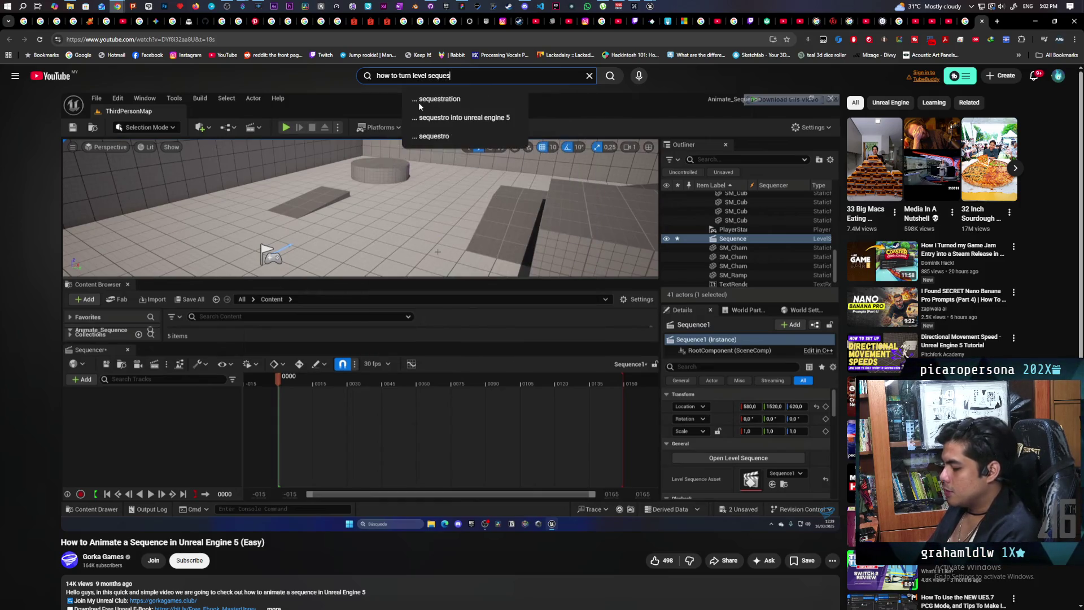
type("nce into")
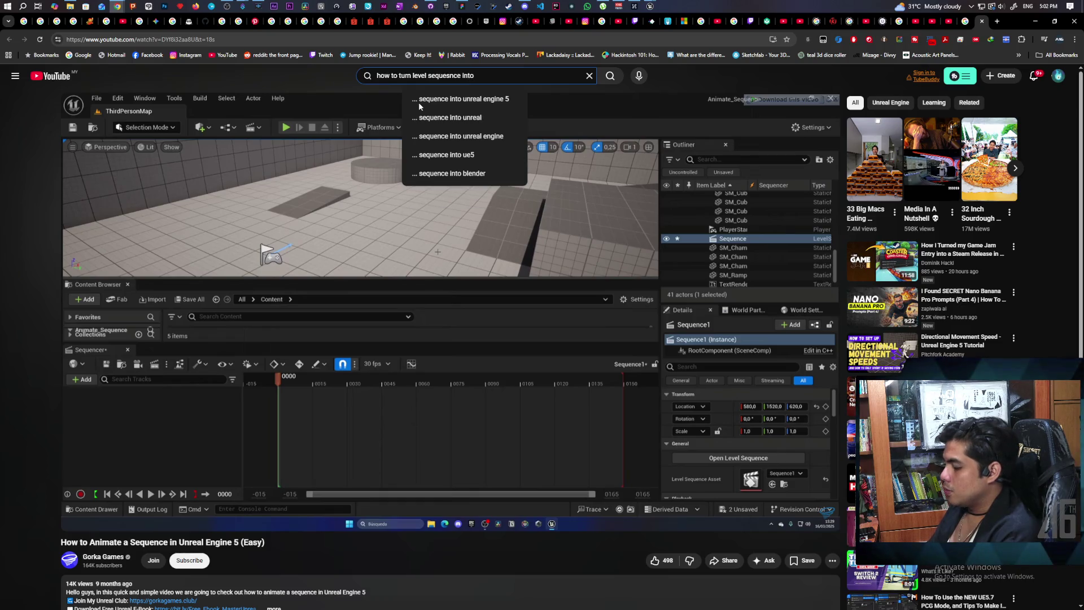
type(" root moti")
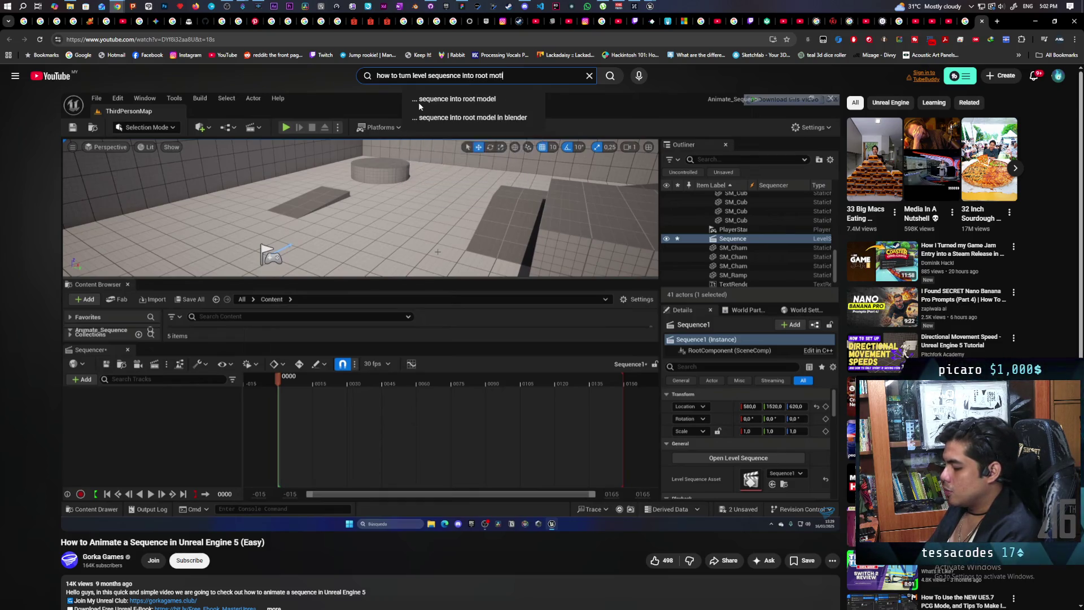
type("on anim")
key("Return")
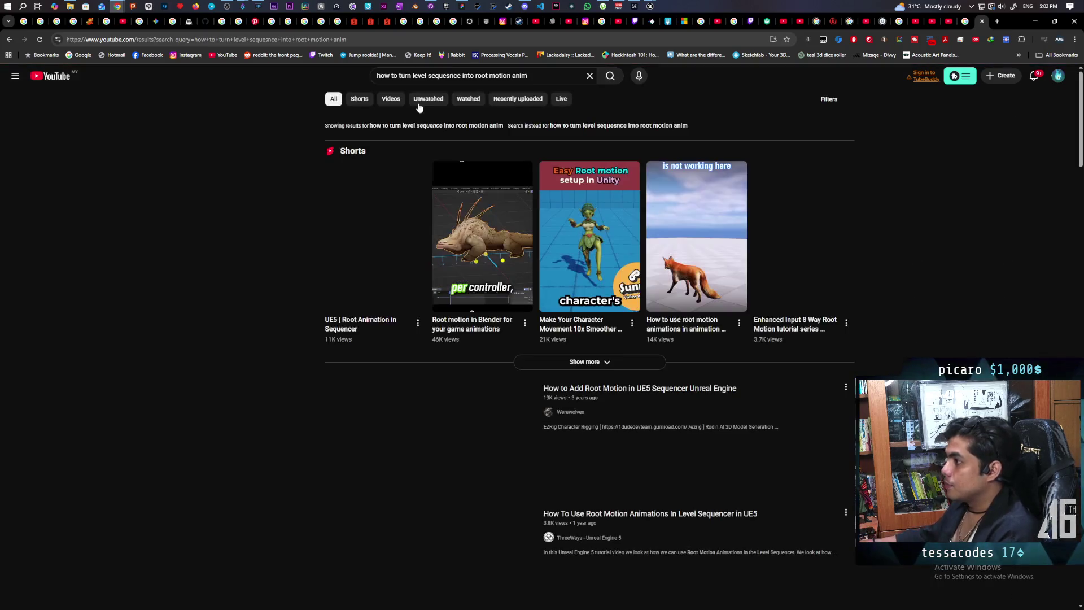
left_click(539, 75)
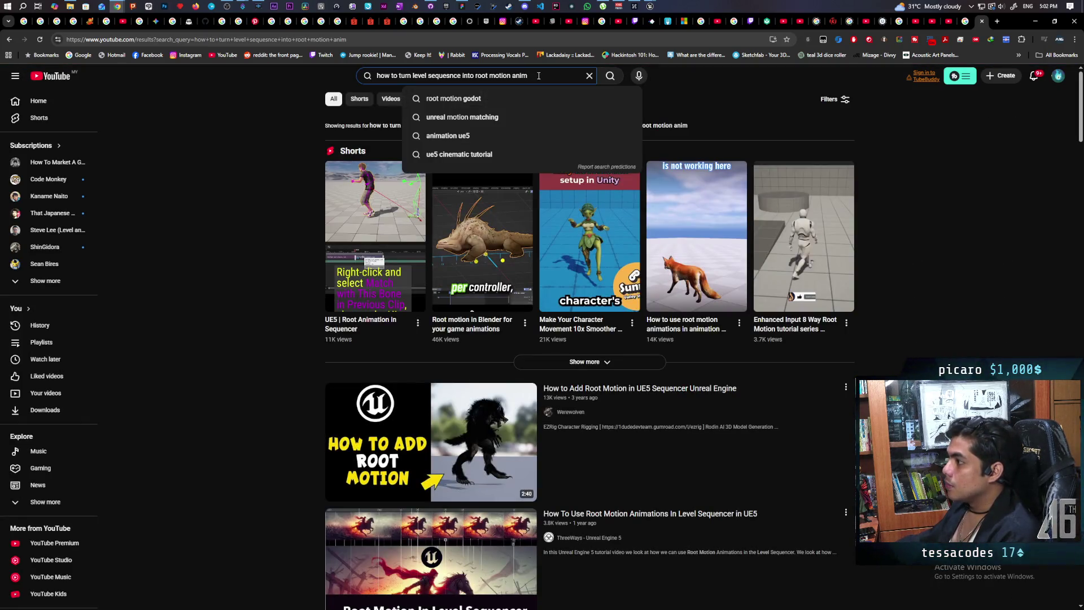
left_click(410, 130)
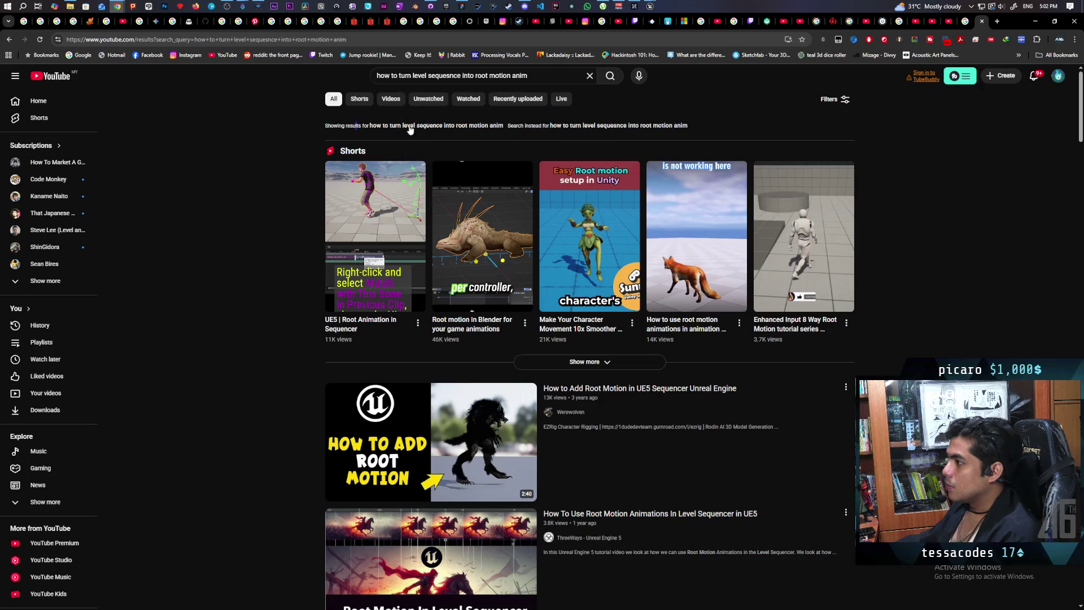
left_click(479, 130)
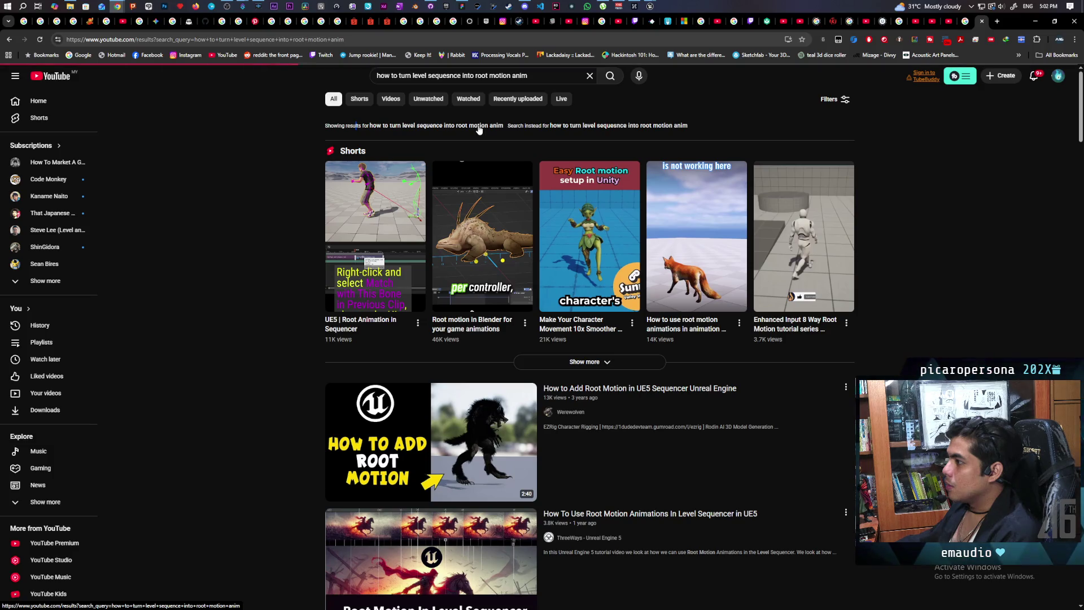
left_click(539, 78)
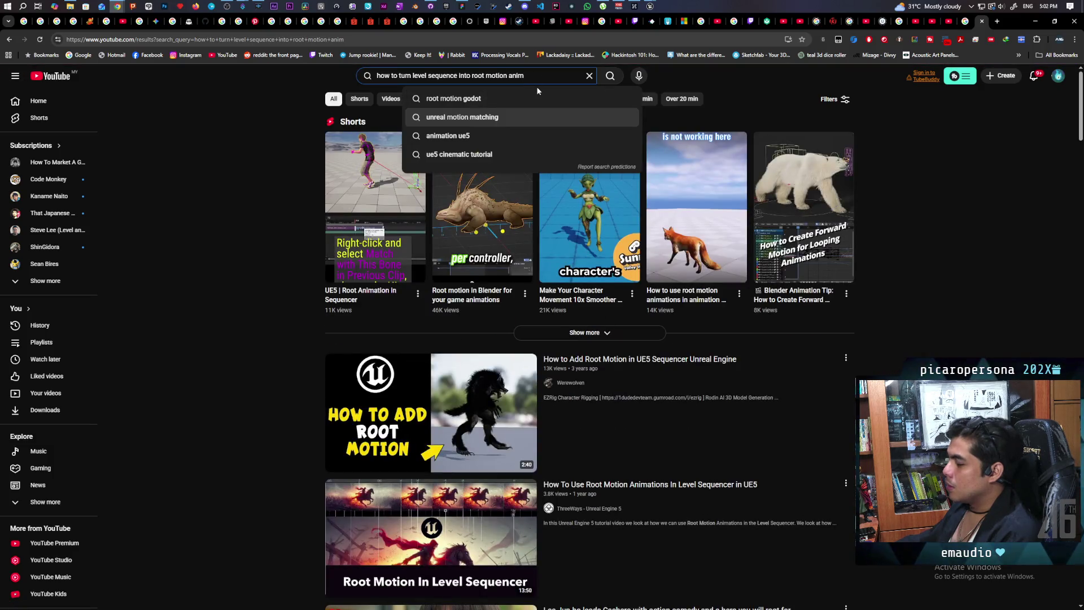
type(" ue5")
key("Return")
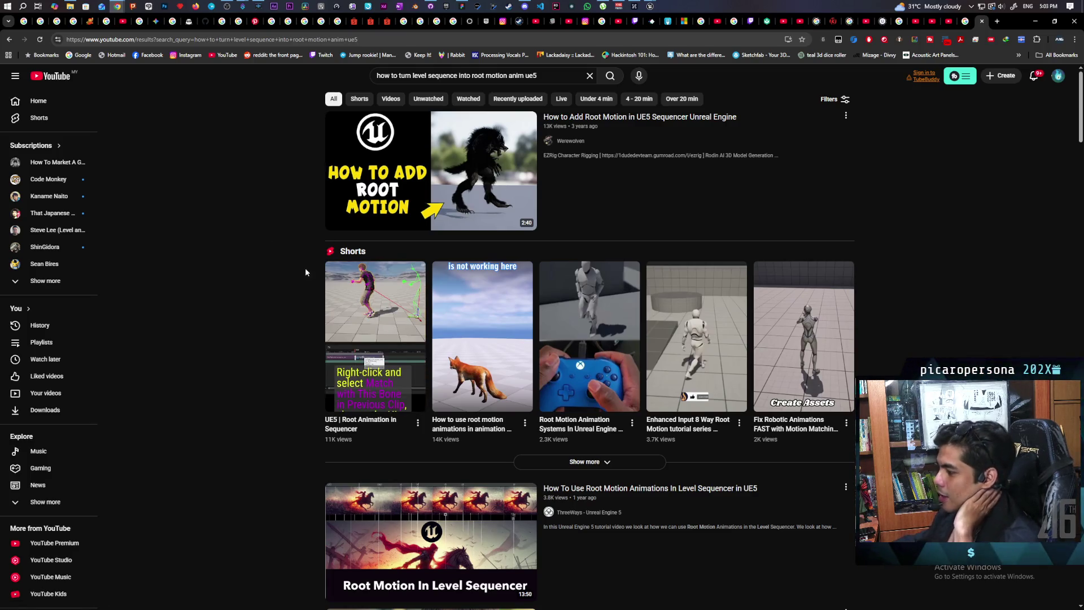
Step: Browse the results for root motion Sequencer tutorials
scroll(268, 239, "down", 2)
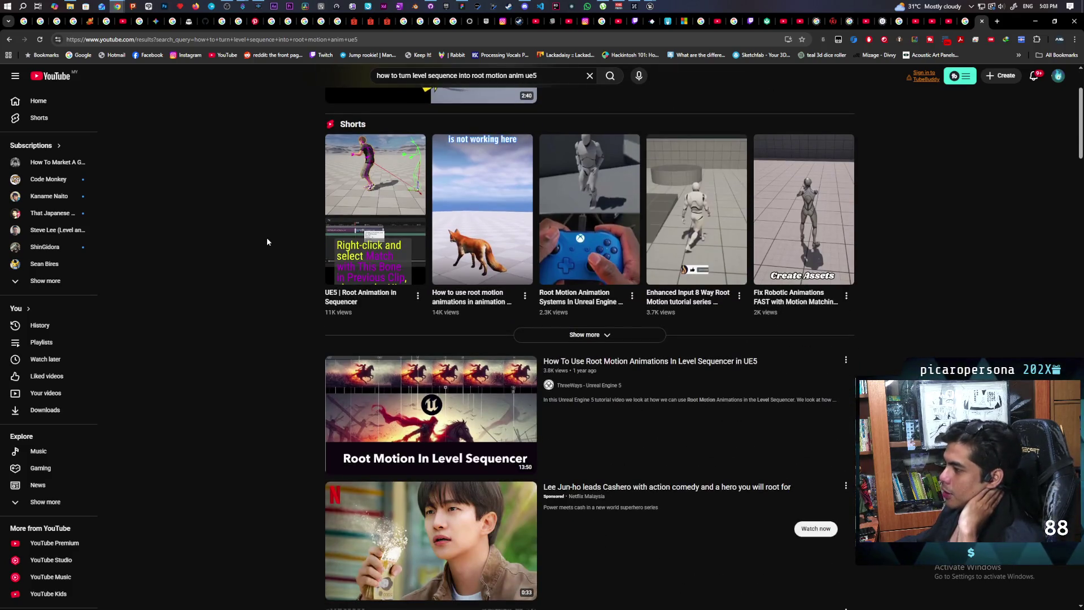
scroll(265, 239, "up", 1)
scroll(257, 242, "down", 3)
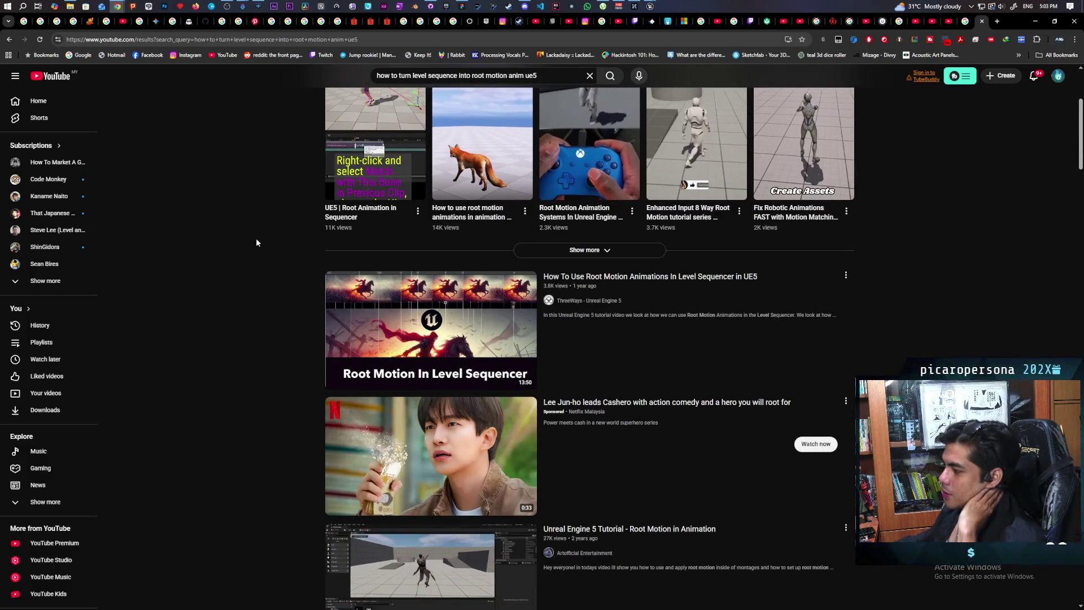
scroll(255, 238, "down", 2)
scroll(251, 244, "up", 3)
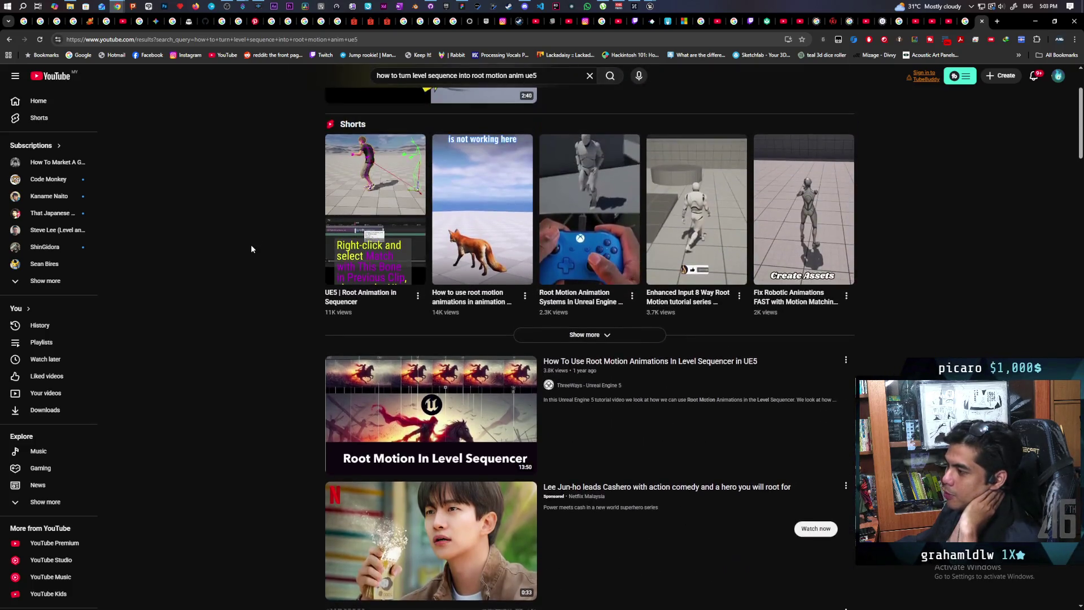
scroll(251, 249, "up", 2)
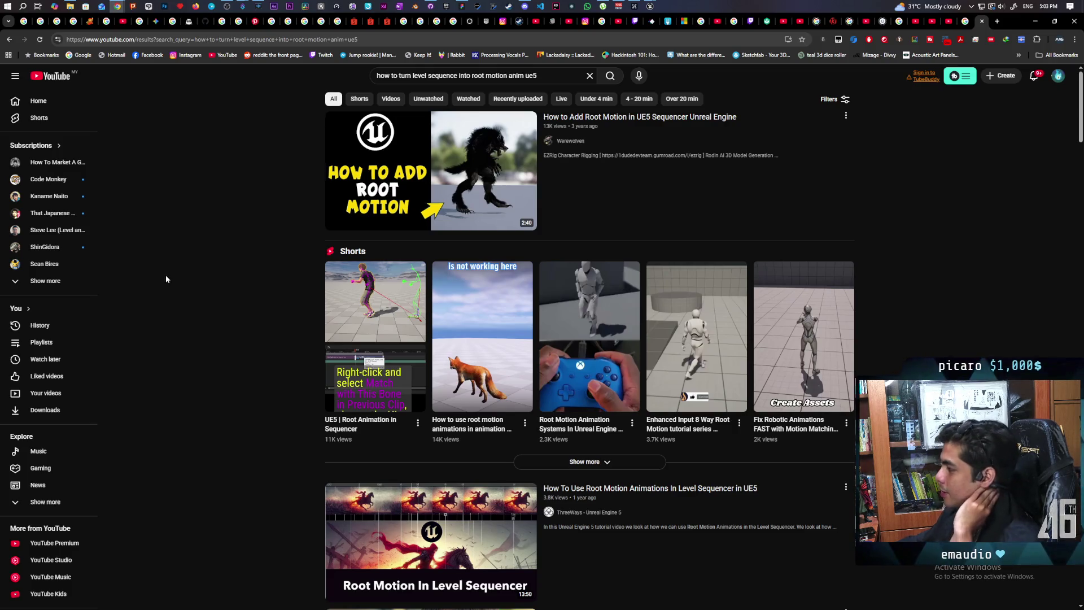
scroll(166, 276, "down", 4)
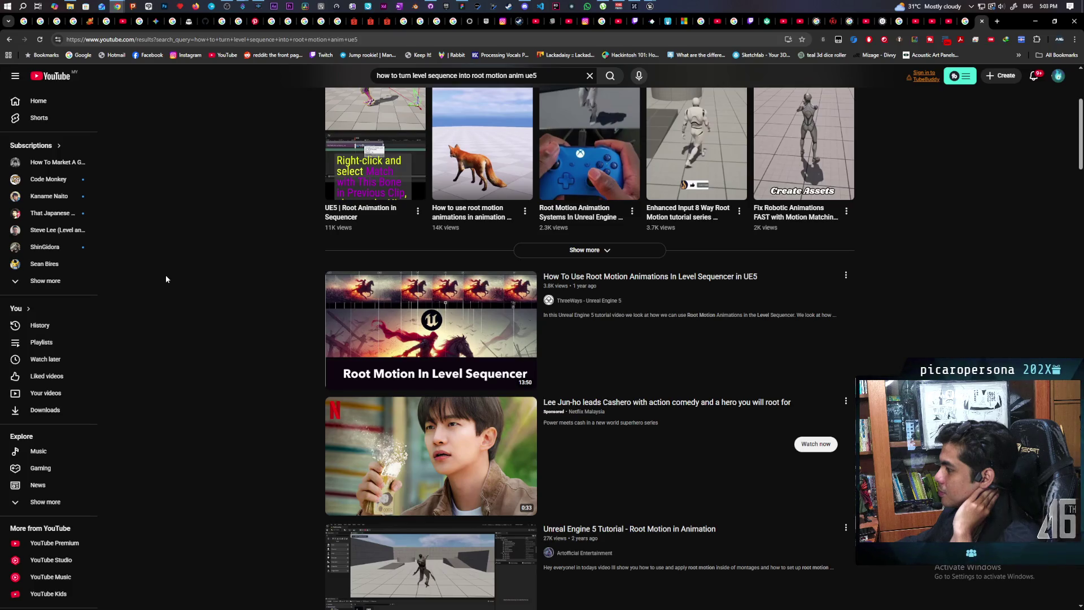
scroll(166, 276, "down", 3)
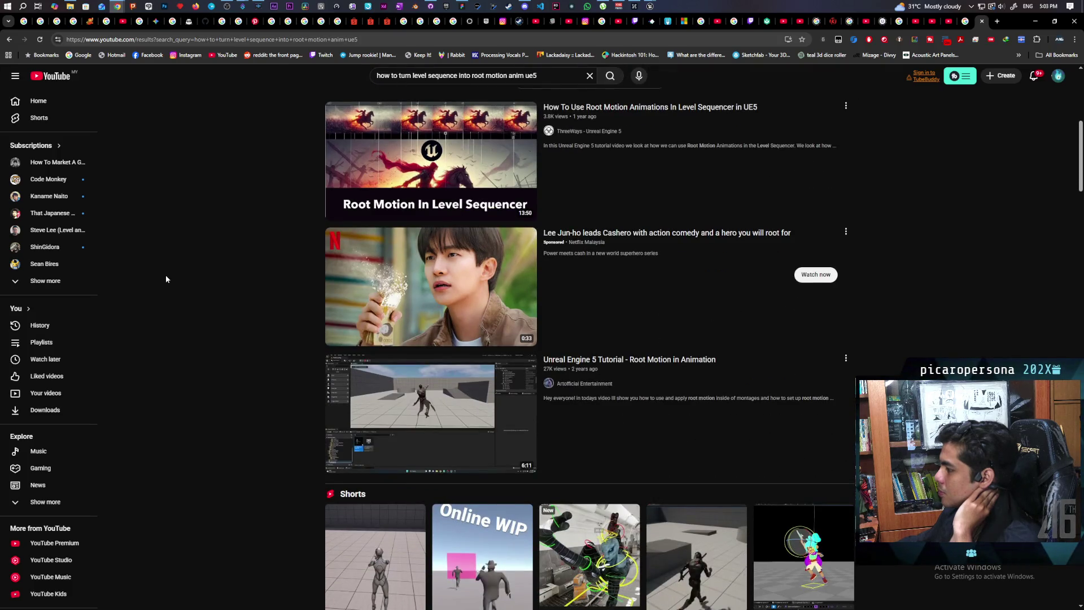
scroll(165, 274, "down", 2)
scroll(165, 273, "up", 5)
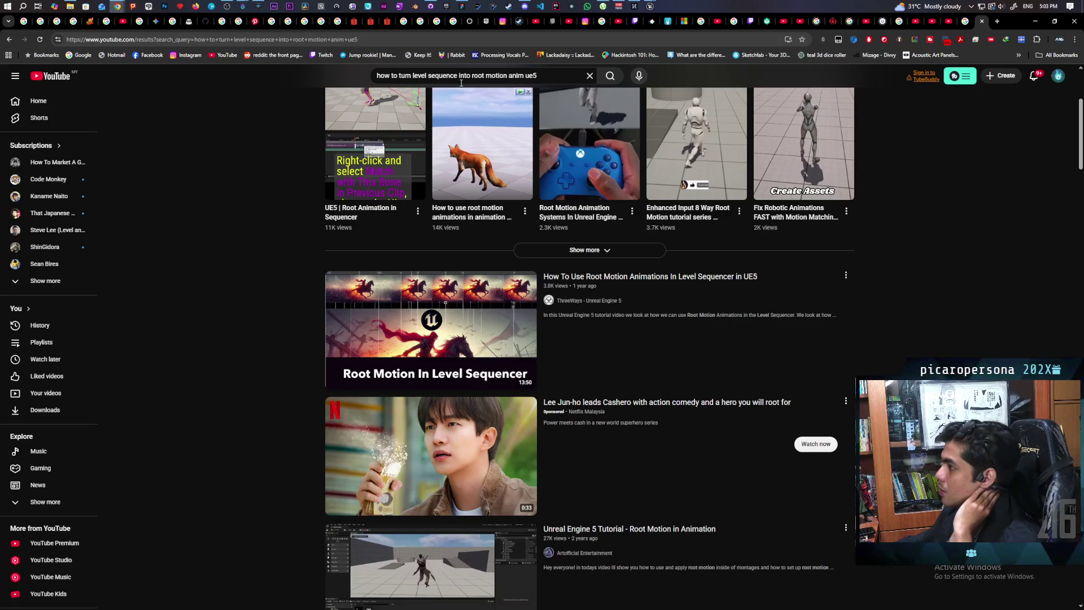
Step: Change the YouTube query to 'how to bake level sequence into root motion anim ue5'
left_click(408, 75)
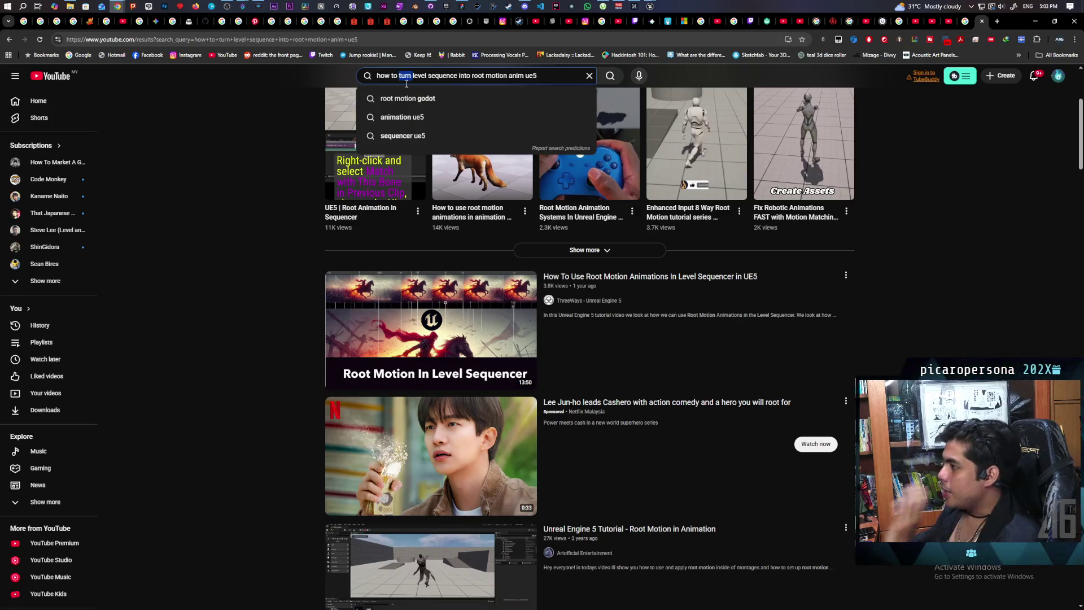
type("bake")
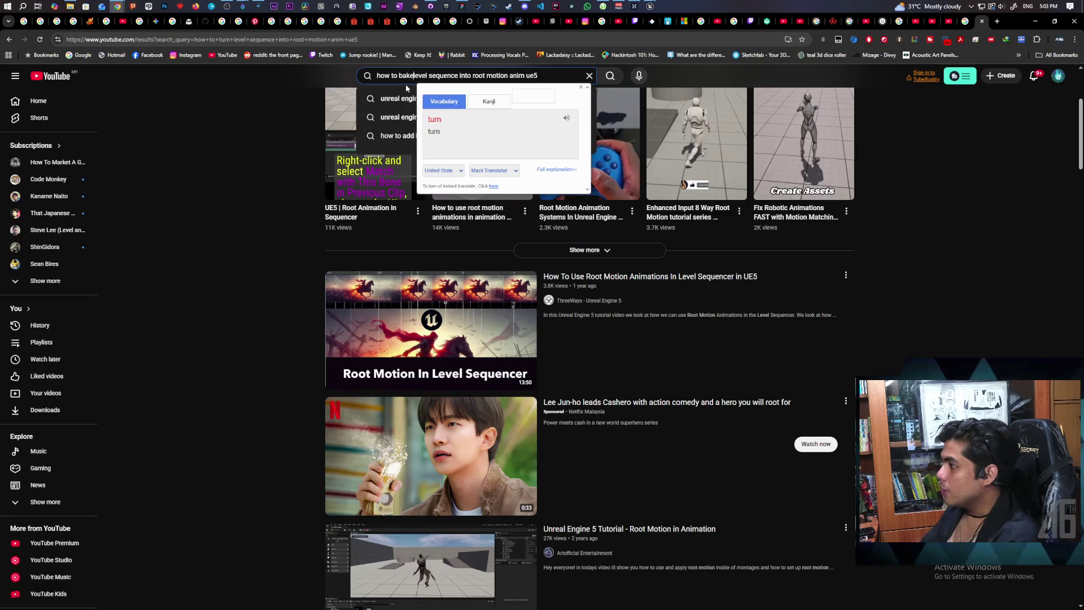
key("Return")
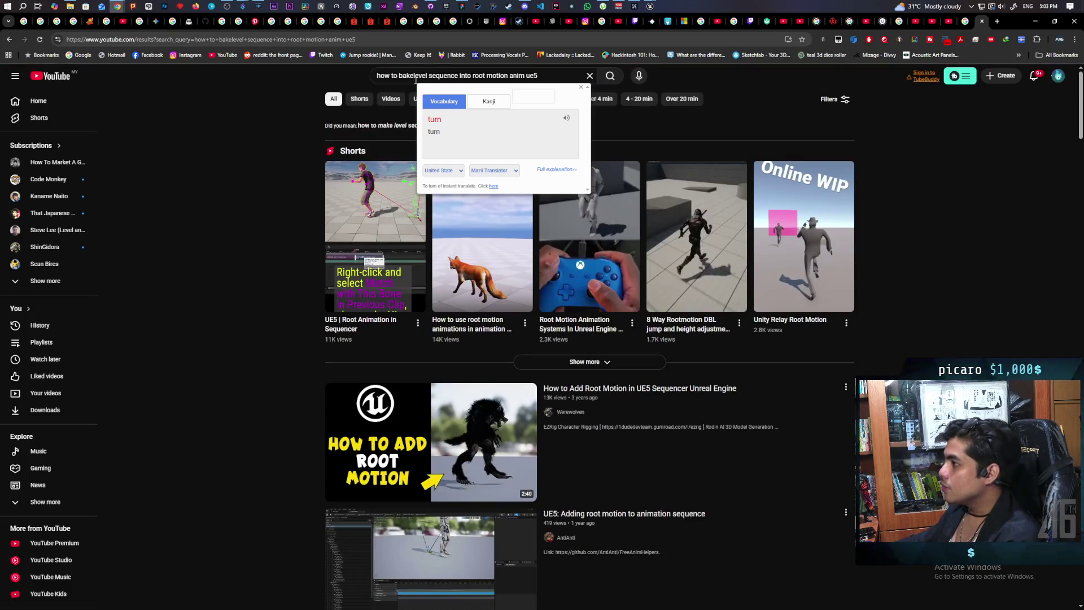
left_click(415, 76)
key("Return")
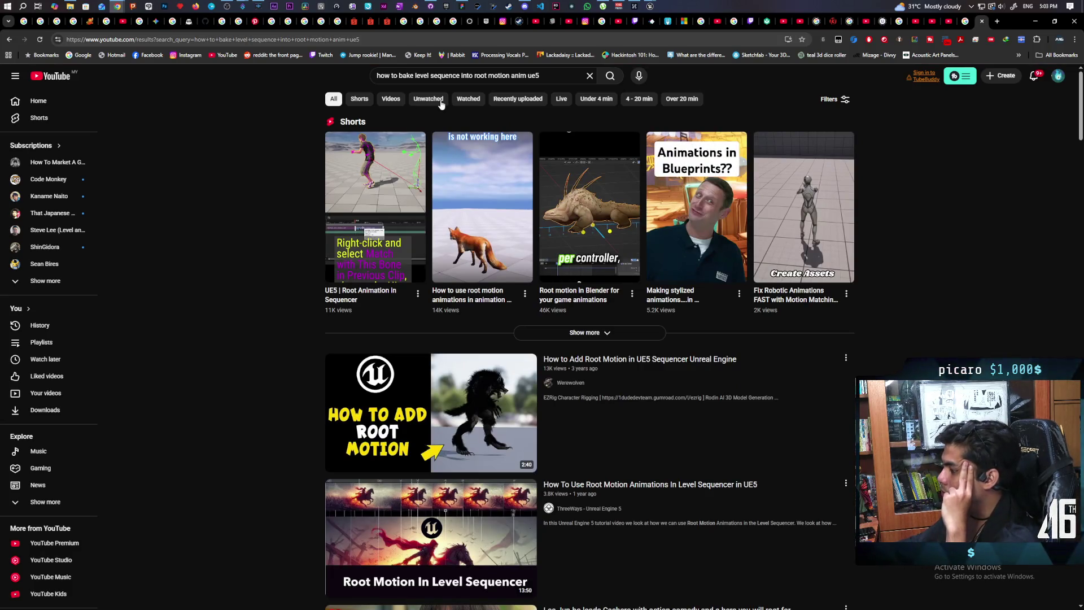
Step: Search Google for 'how to bake level sequence as anim ue5'
key("ctrl+l")
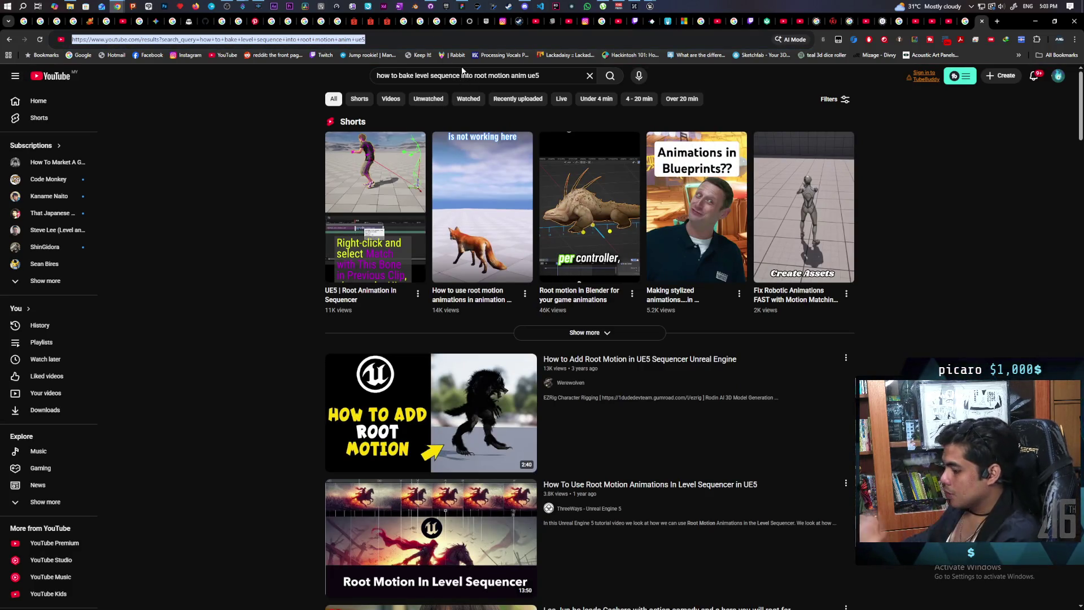
type("how to bake level sequence")
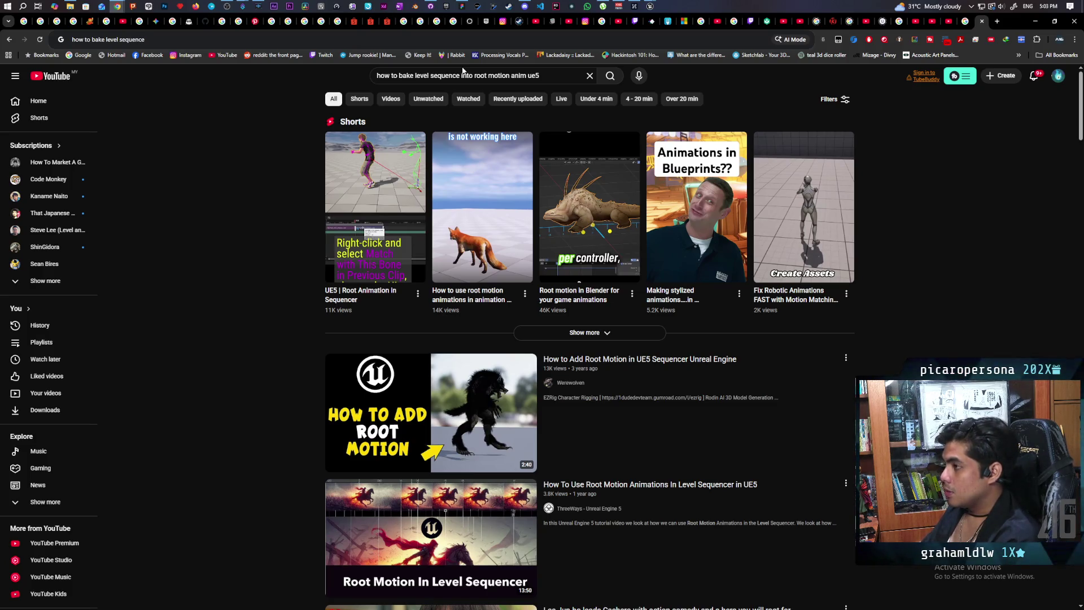
type(" as an")
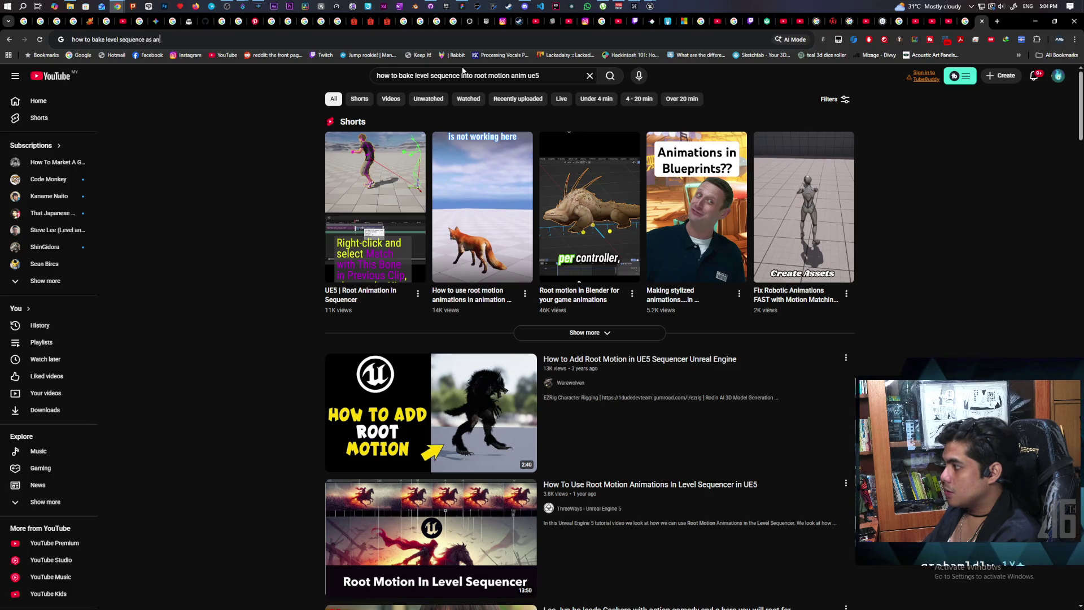
type("im ue5")
key("Return")
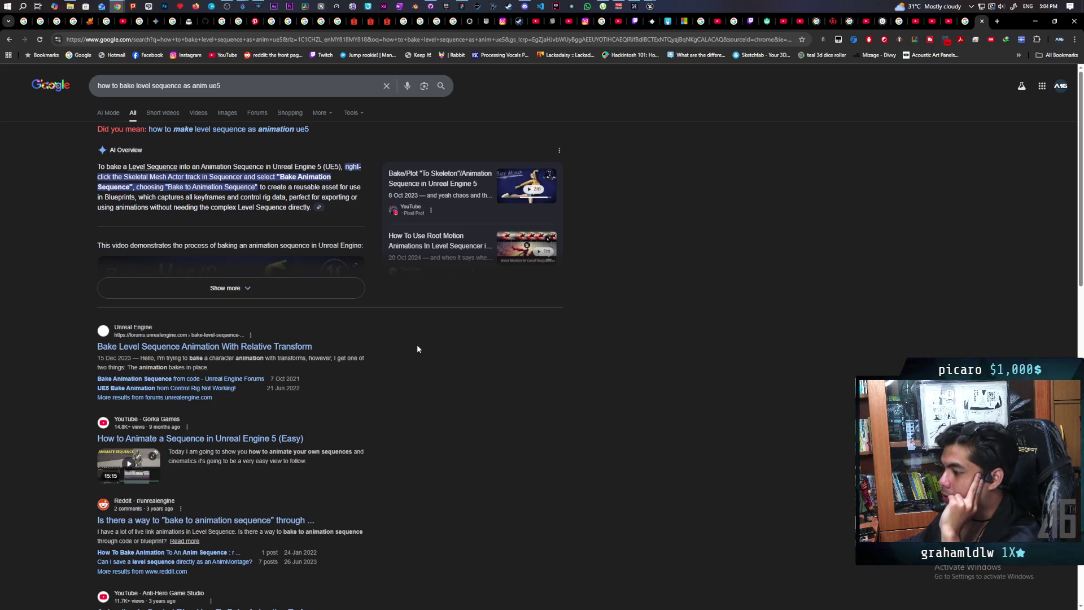
Step: Browse the bake results, then search the suggested 'how to make level sequence as animation ue5'
scroll(417, 350, "down", 2)
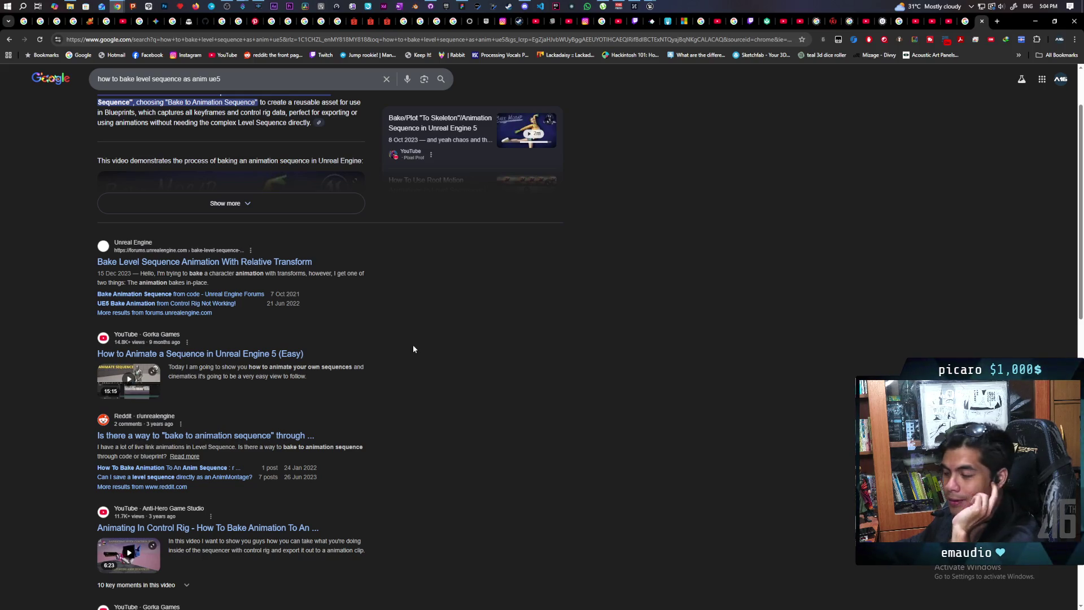
scroll(413, 343, "down", 2)
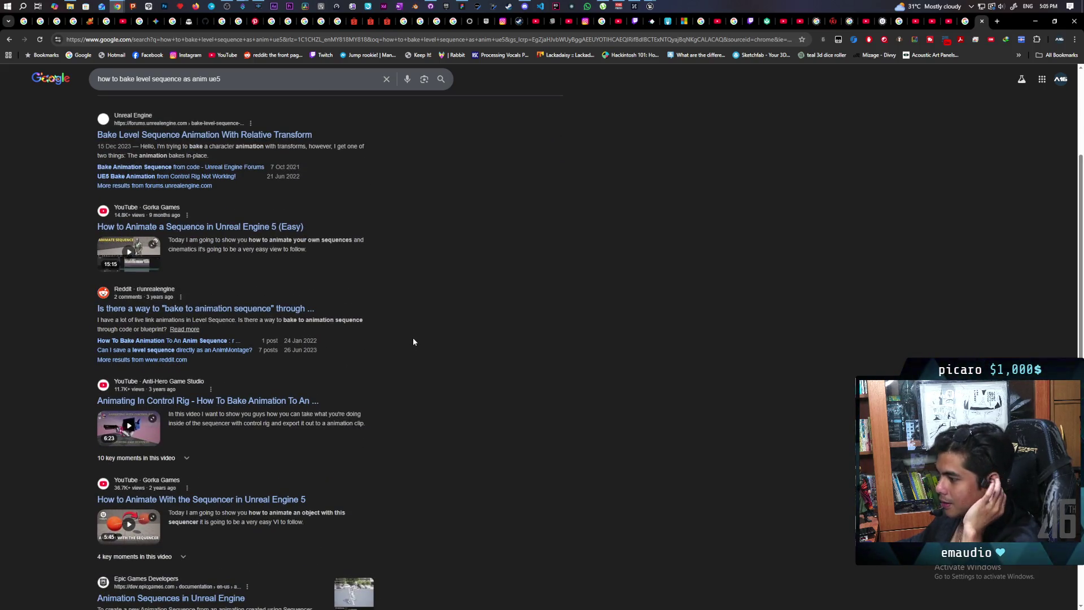
scroll(413, 342, "down", 3)
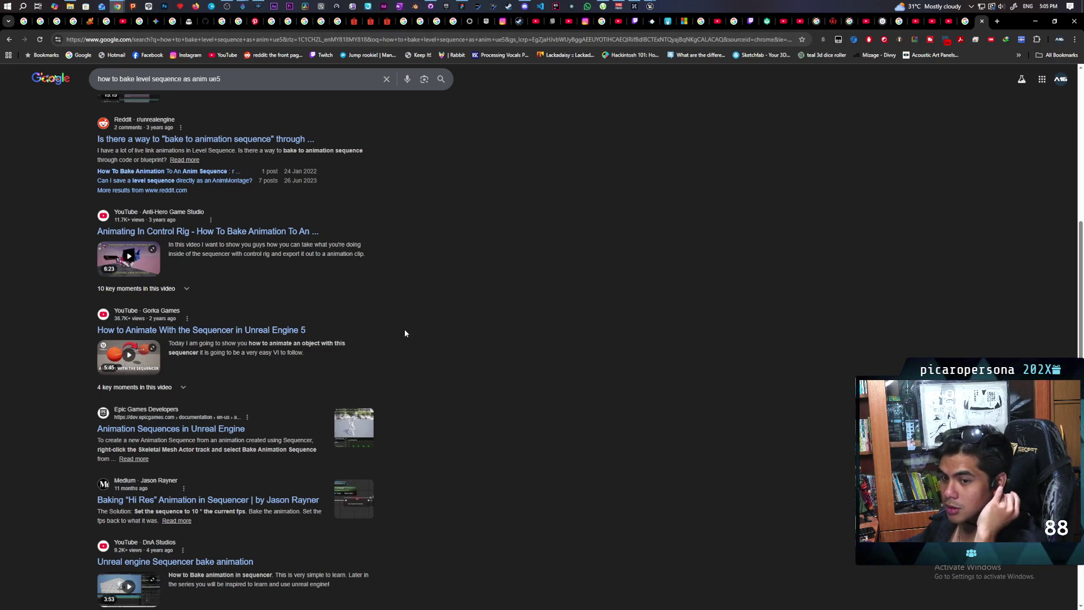
scroll(406, 334, "down", 3)
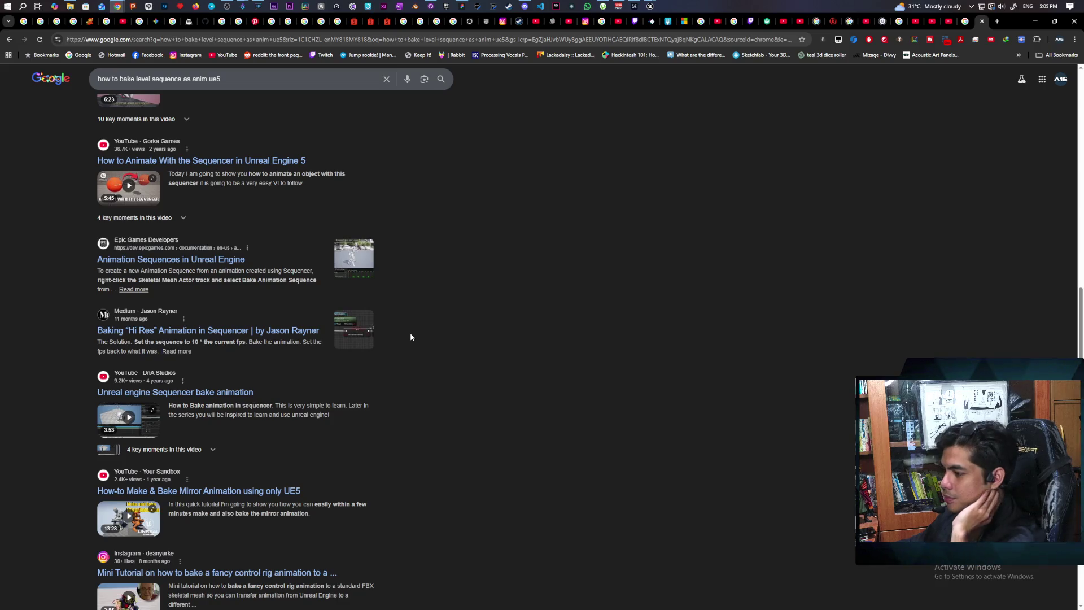
scroll(411, 337, "down", 3)
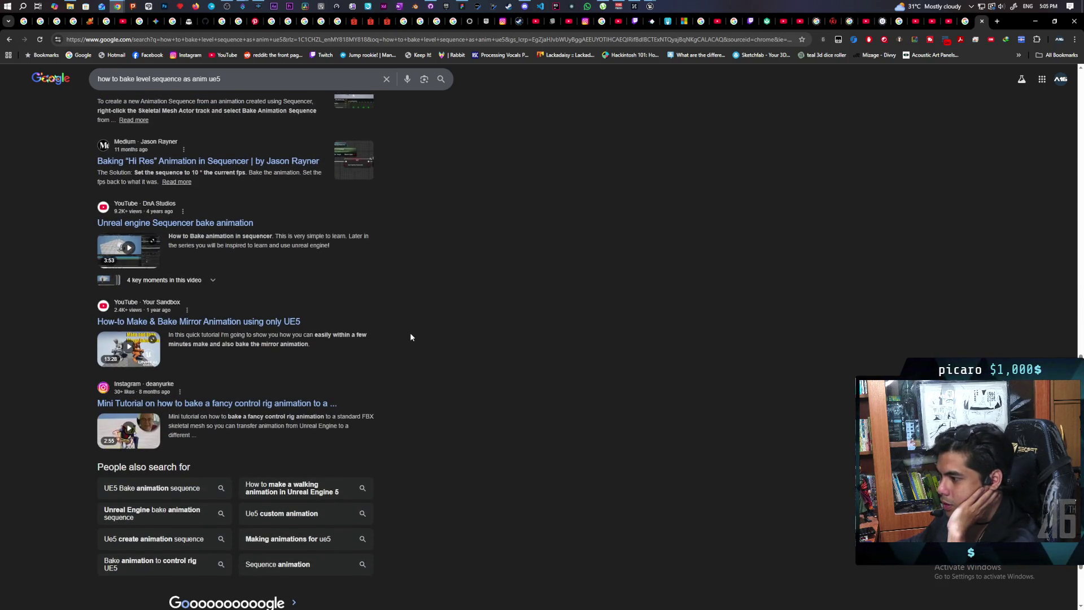
scroll(410, 337, "up", 12)
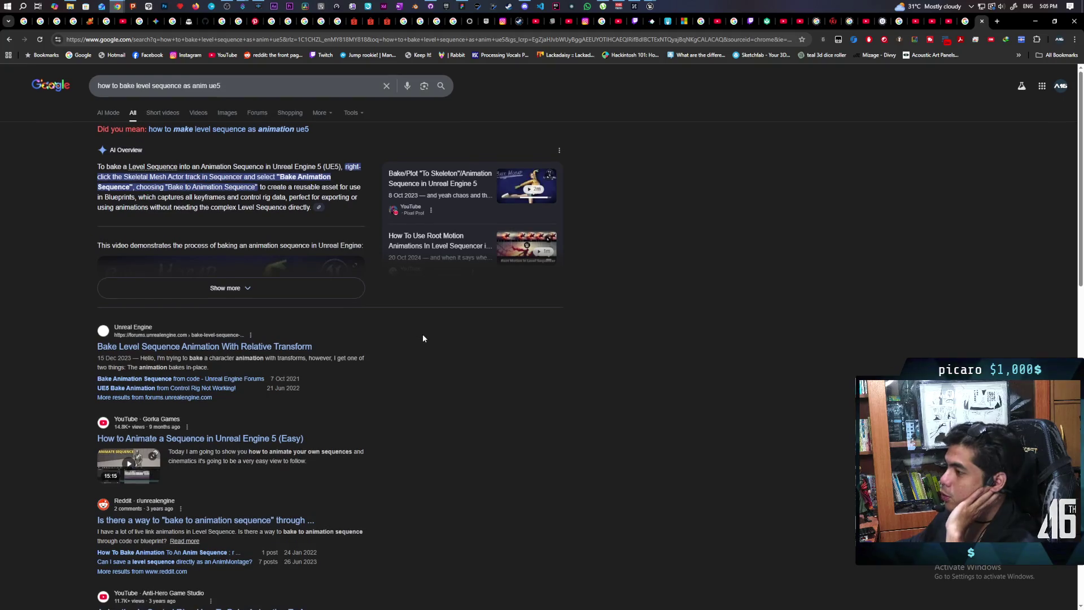
left_click(259, 129)
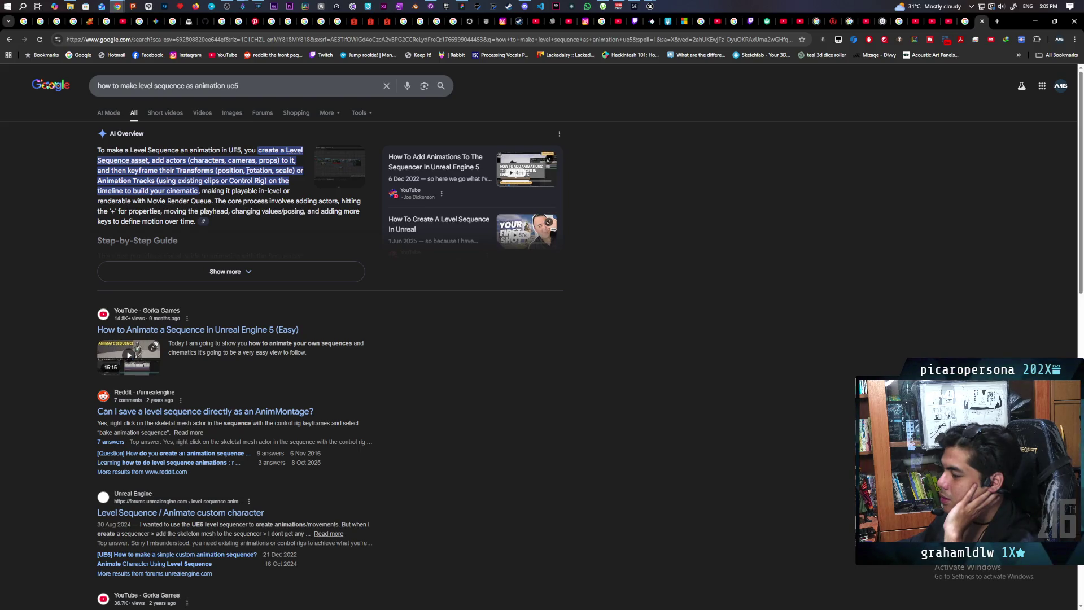
Step: Read the answers in the Reddit thread on saving a level sequence as an AnimMontage, then view notifications
left_click(226, 412)
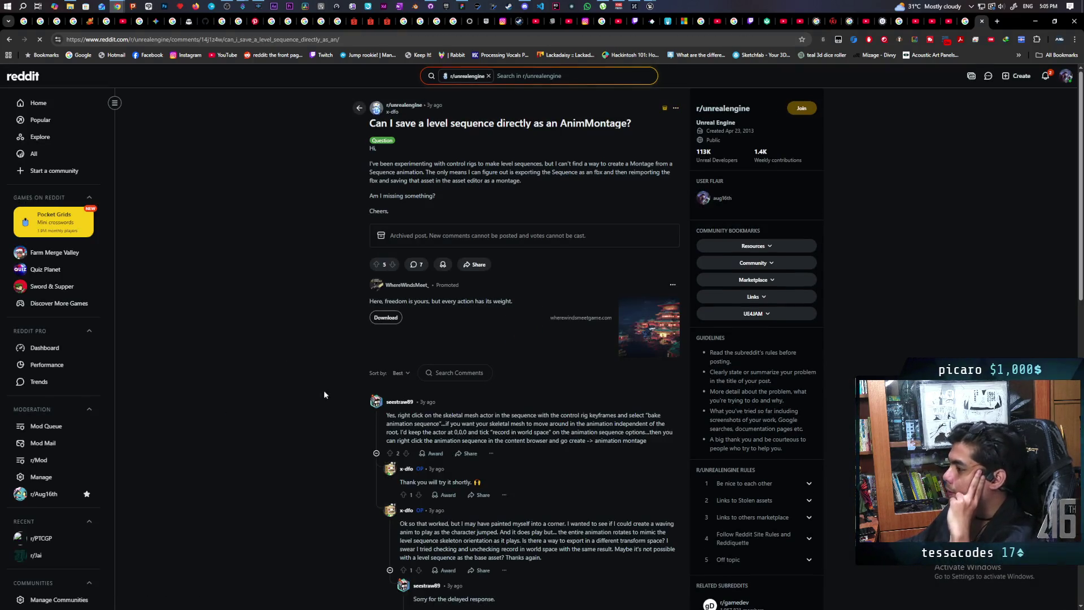
scroll(341, 418, "down", 1)
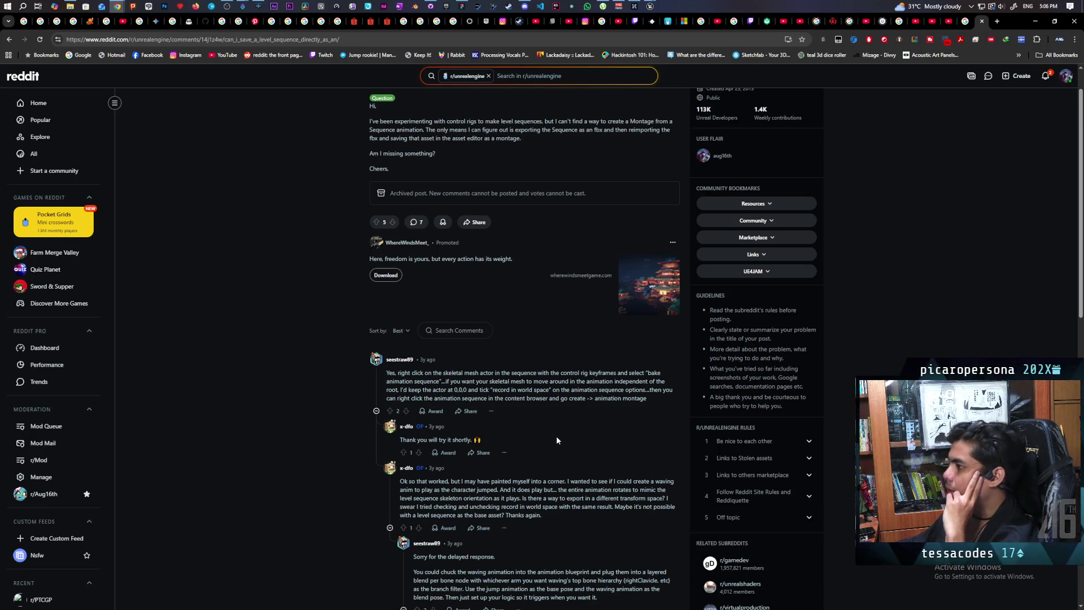
scroll(556, 437, "down", 5)
scroll(559, 437, "up", 4)
scroll(560, 440, "up", 2)
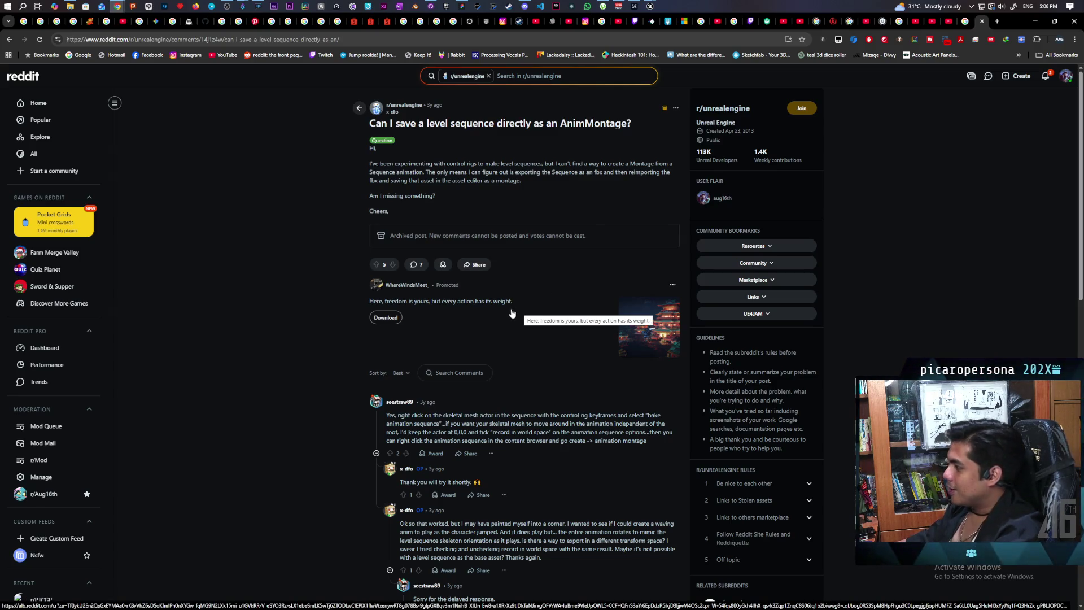
left_click(1047, 76)
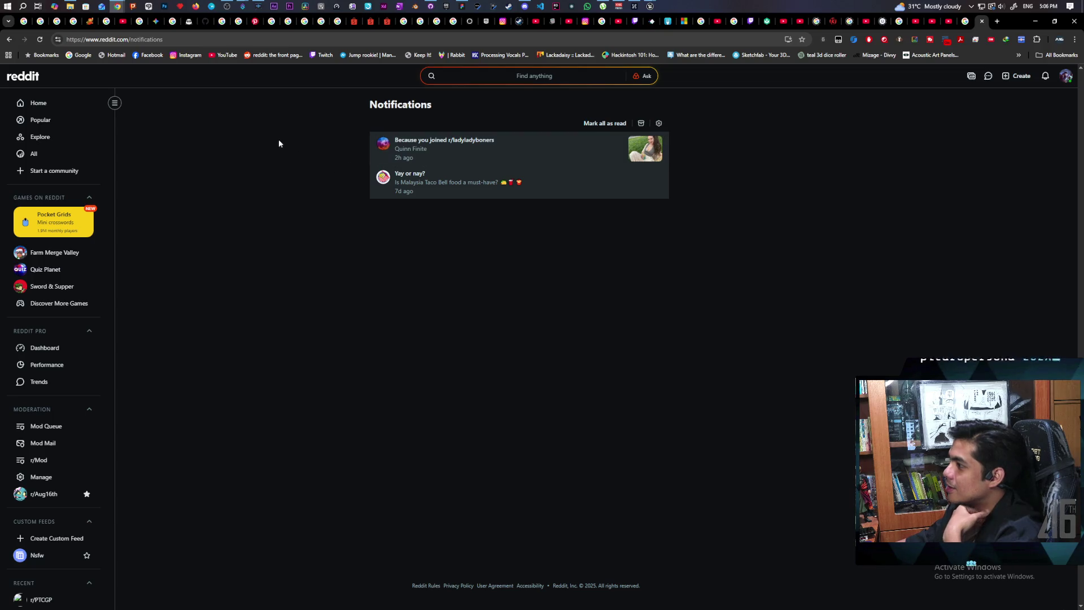
Step: Return to the AnimMontage thread, scroll through its comments, then go back to the Google results
key("alt+Left")
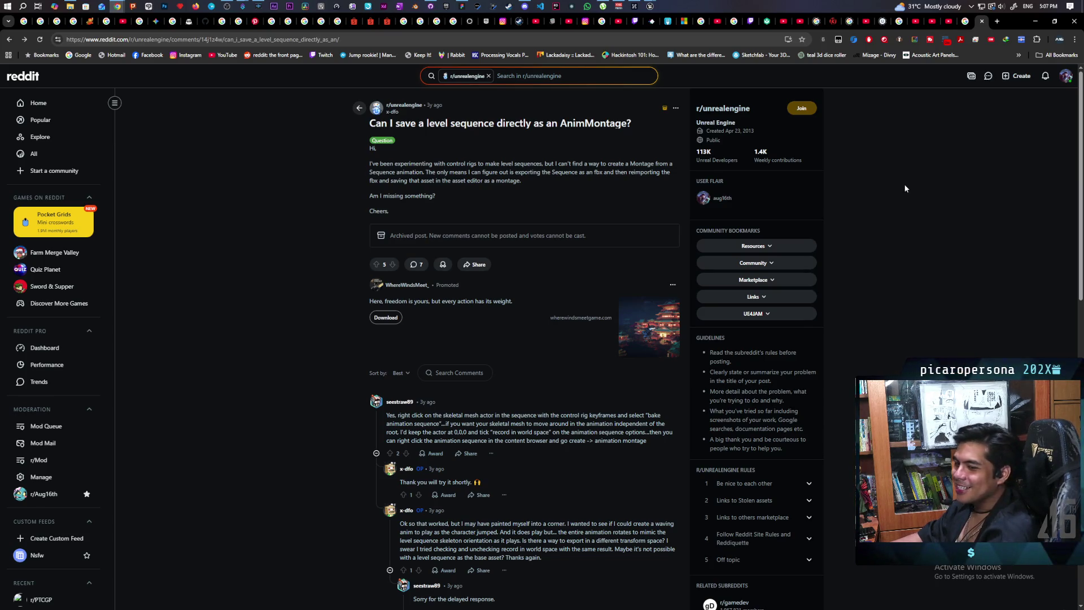
mouse_move(803, 194)
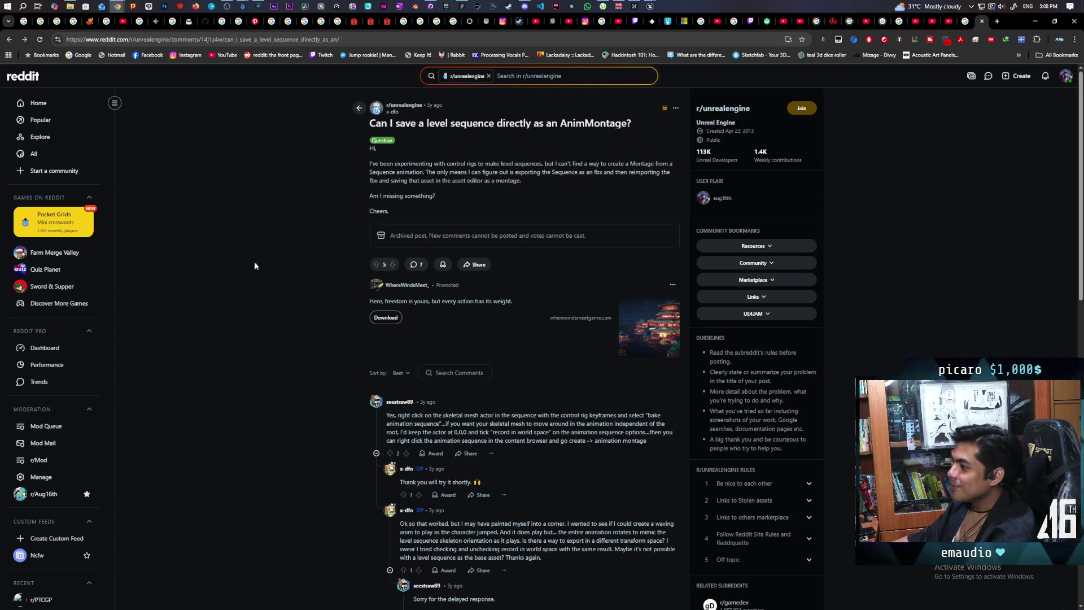
scroll(303, 232, "down", 2)
scroll(304, 240, "down", 2)
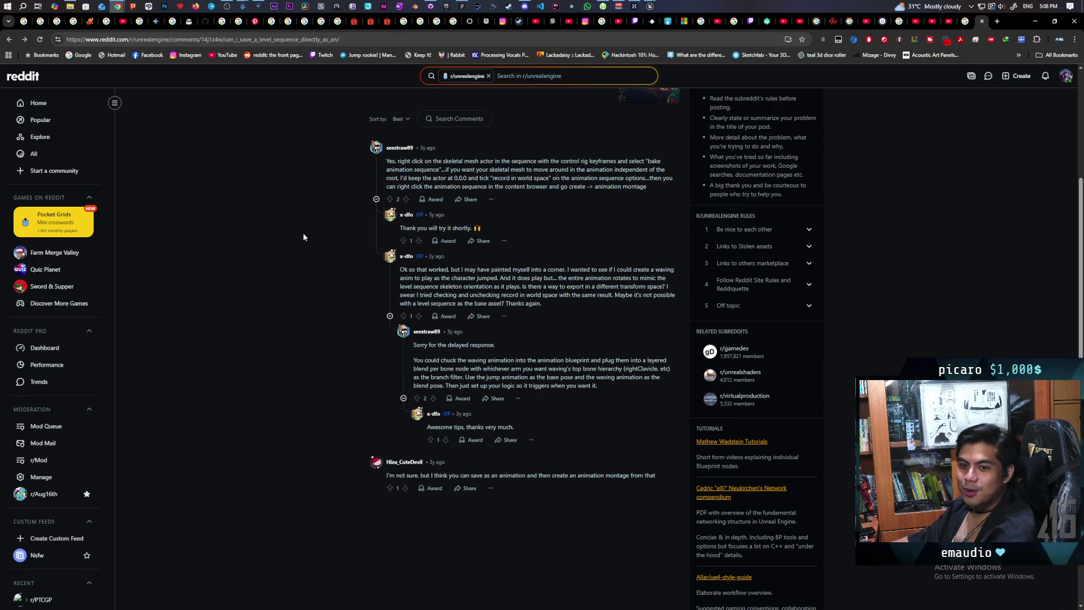
scroll(304, 237, "up", 1)
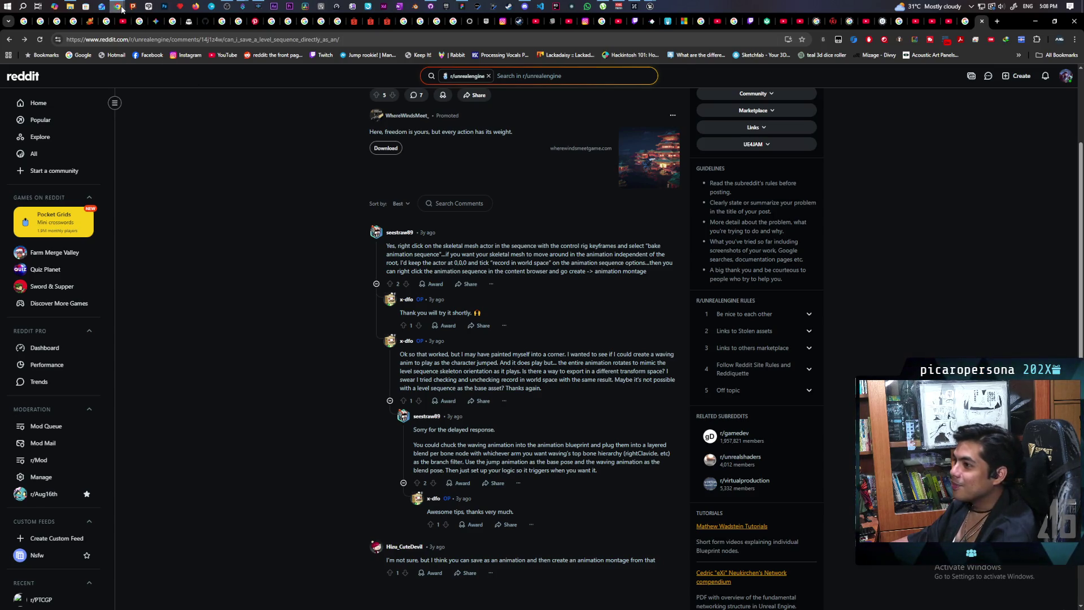
scroll(574, 213, "up", 3)
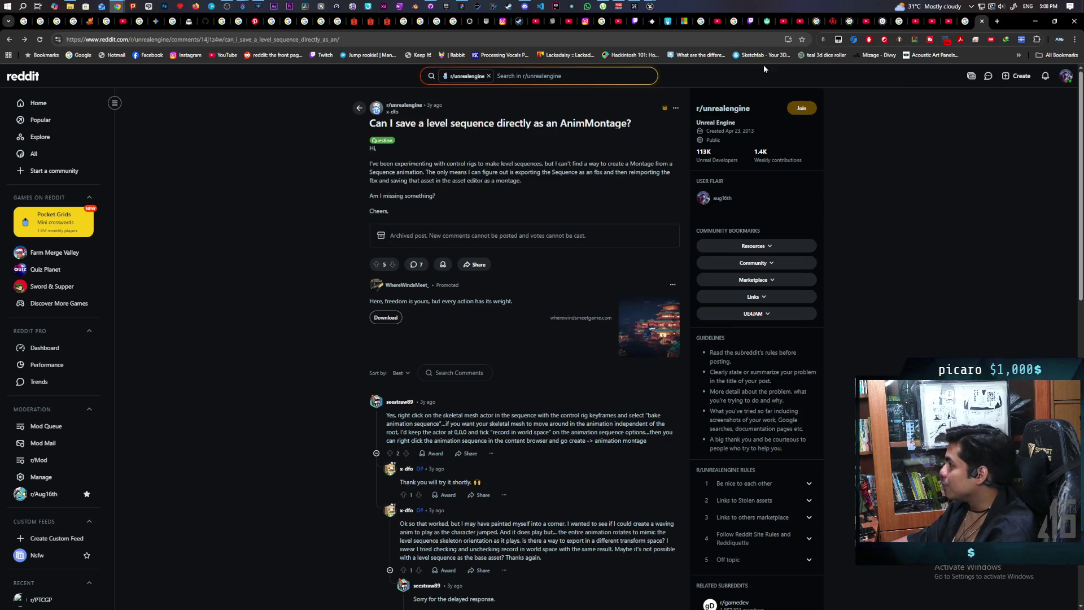
left_click(9, 39)
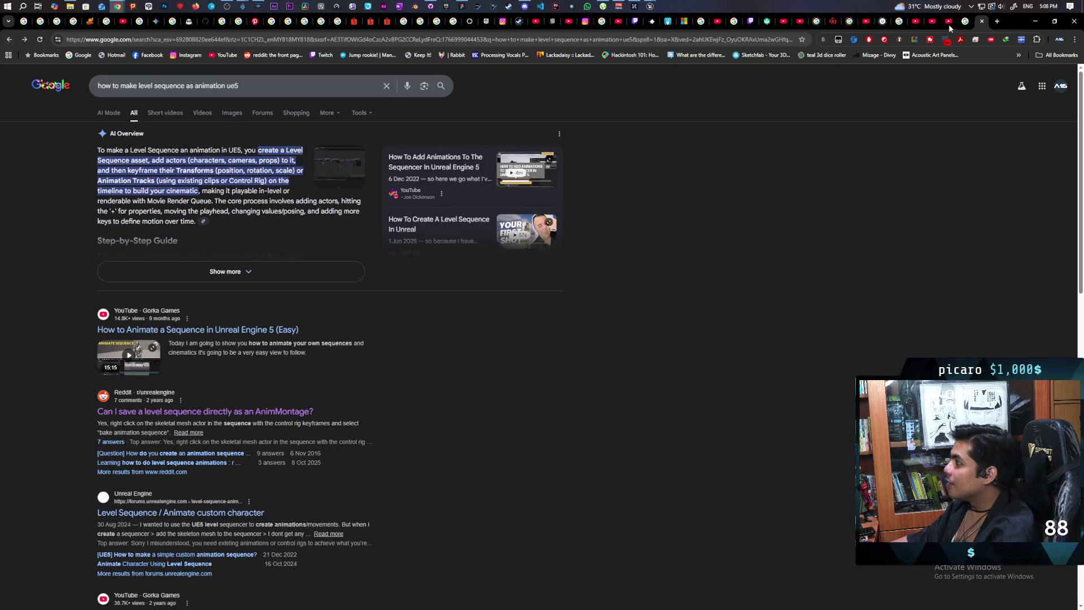
Step: Close the YouTube tab and start asking AI Mode for a video on baking level sequence animation
left_click(949, 23)
left_click(949, 22)
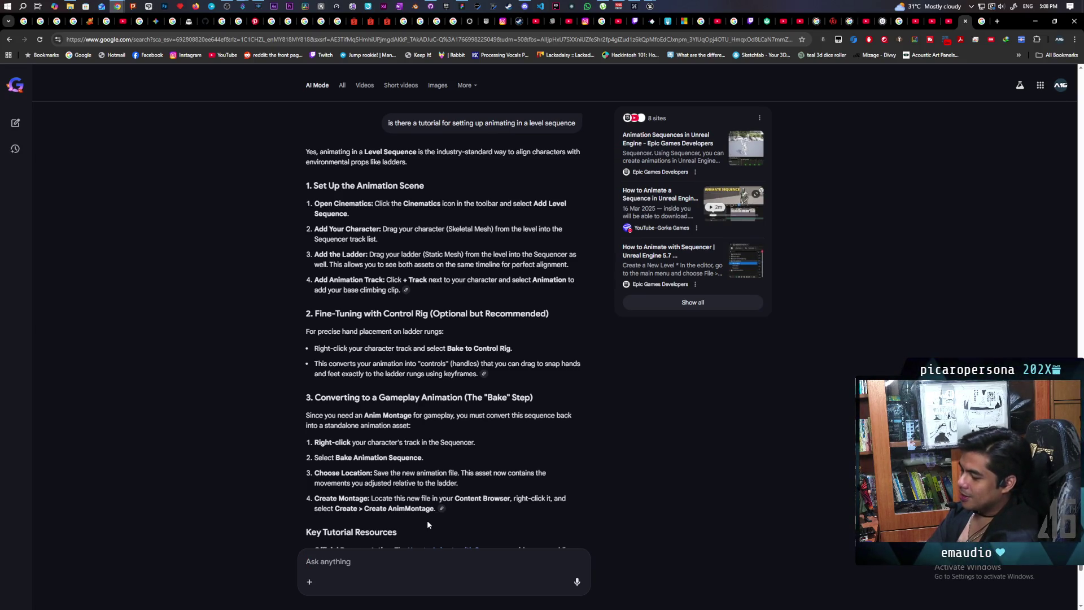
type("is there a ")
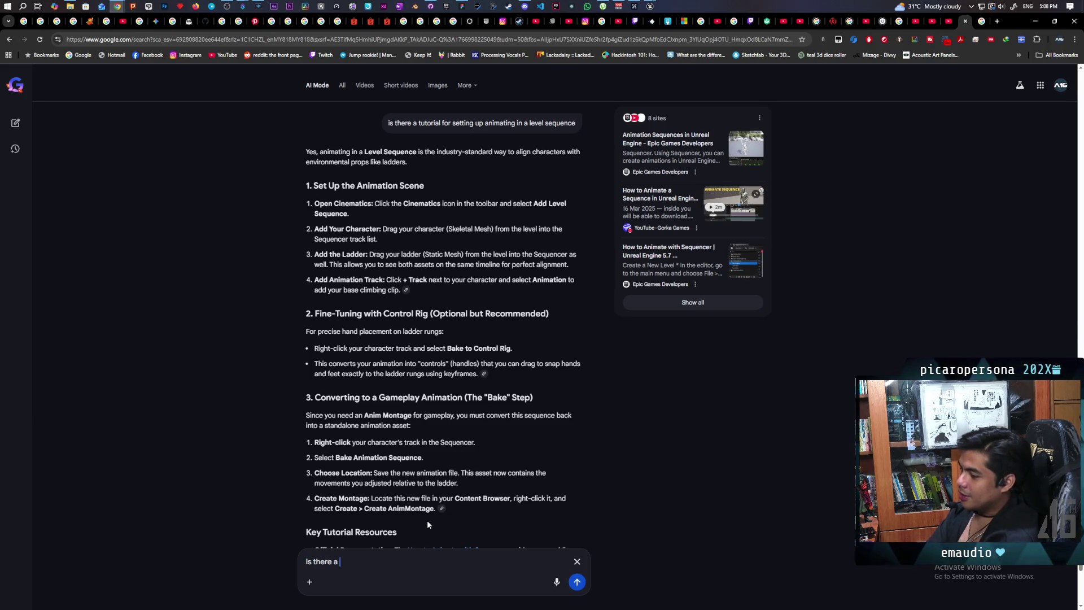
type("video sho")
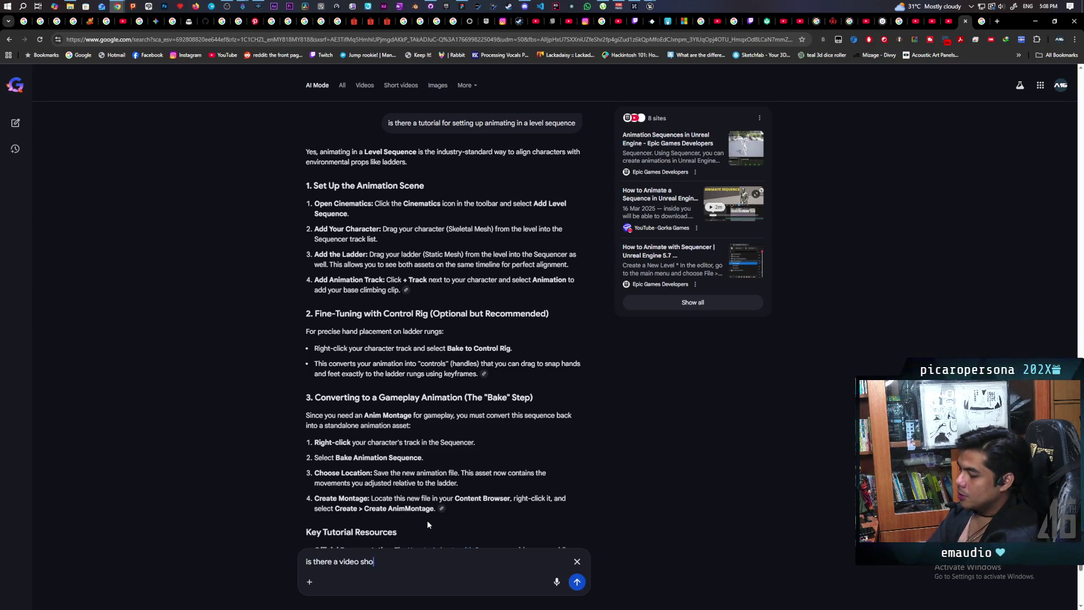
type("wing me how to ")
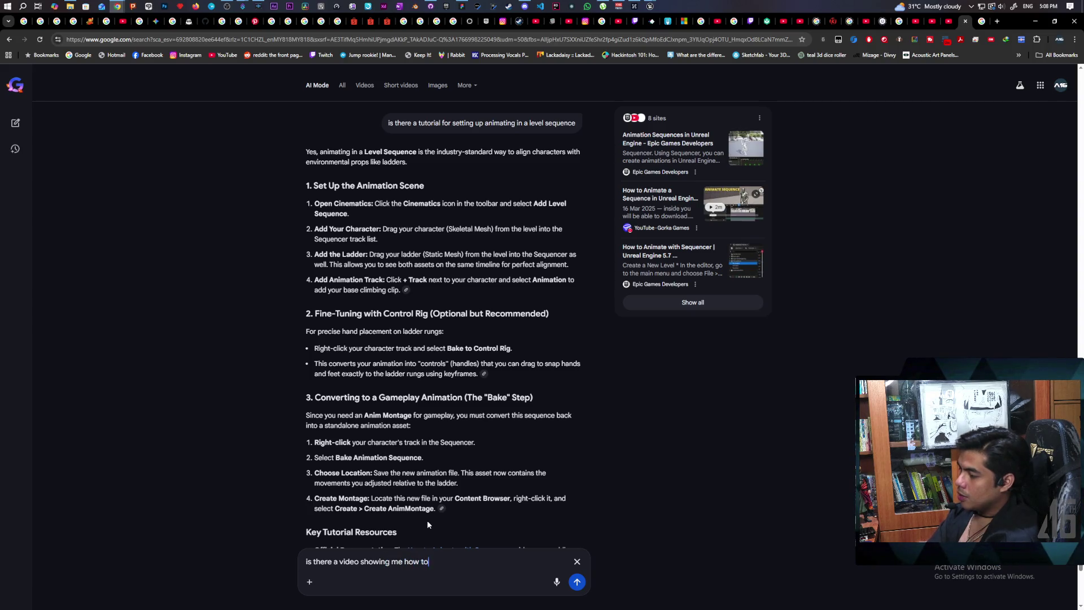
type("bake the ")
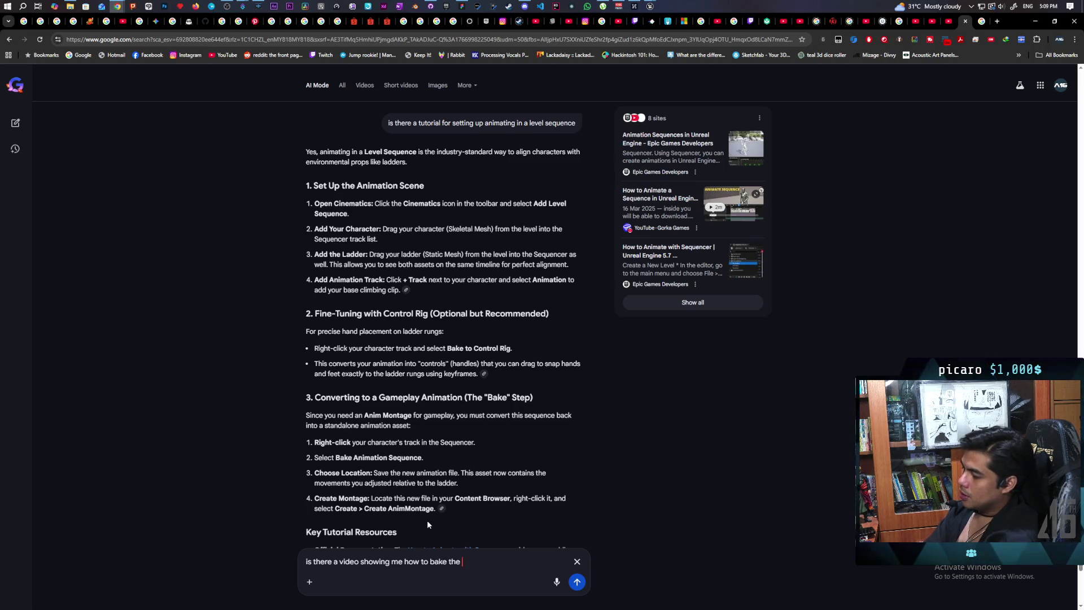
type("le")
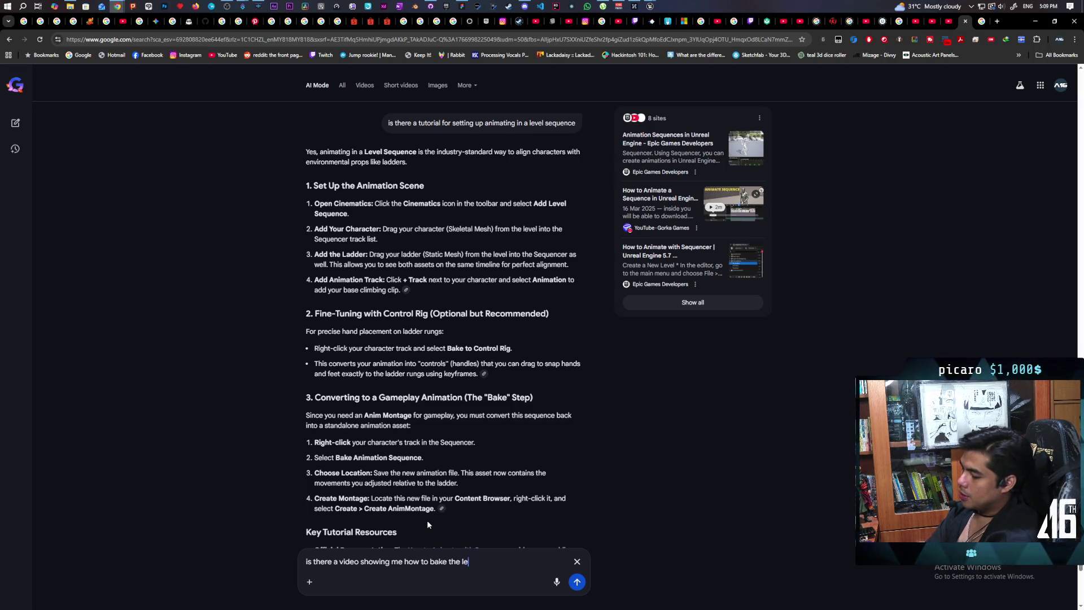
type("vel sequence anima")
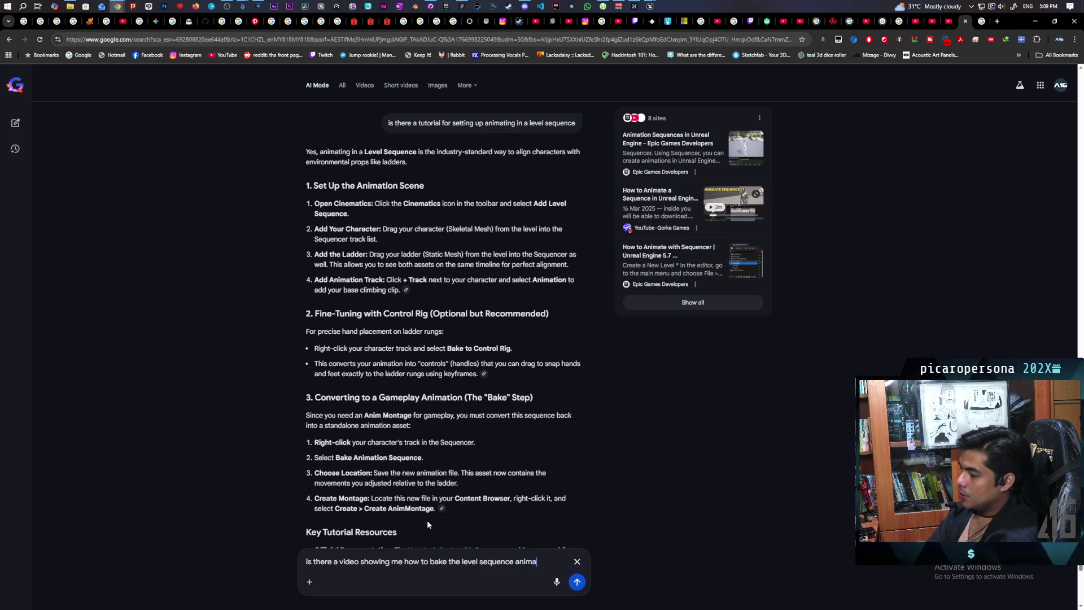
type("tion to")
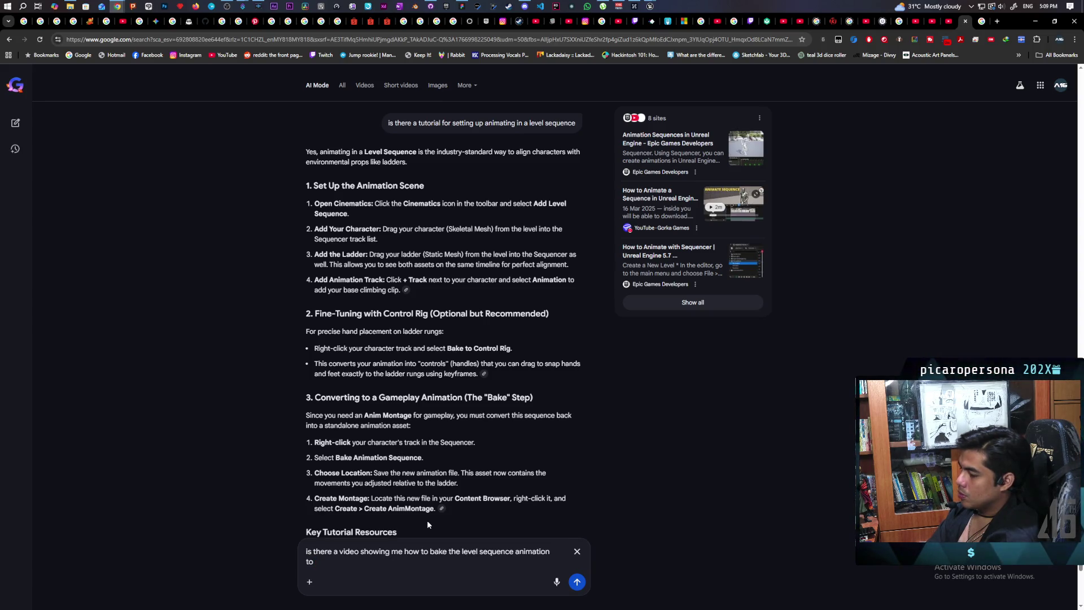
Step: Submit the question ending in 'on' and open the recommended tutorial on exporting Level Sequence animation
key("BackSpace")
key("BackSpace")
key("BackSpace")
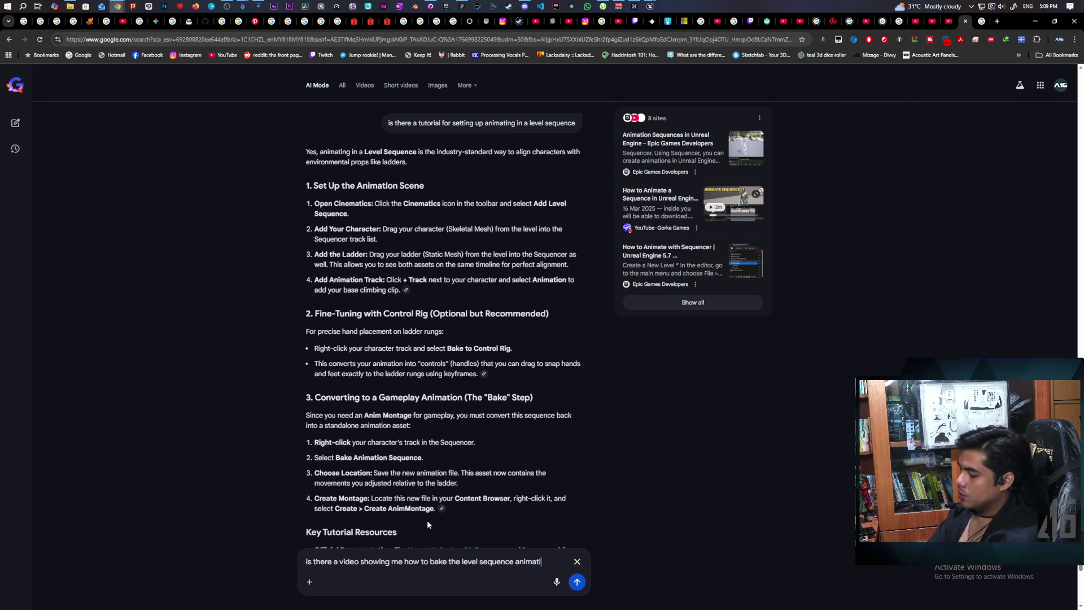
type("on")
key("Return")
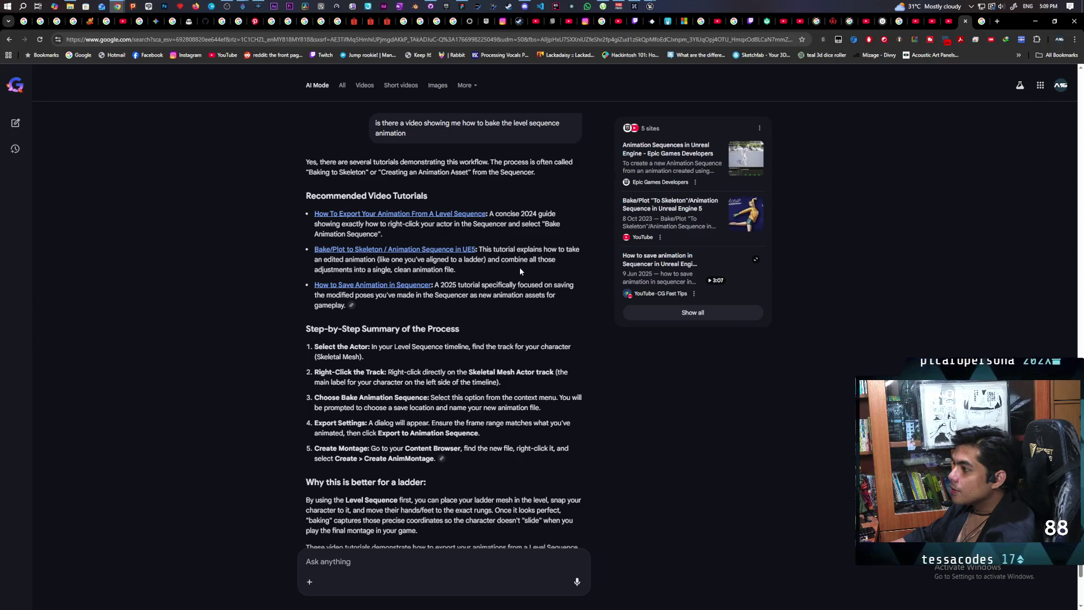
left_click(464, 215)
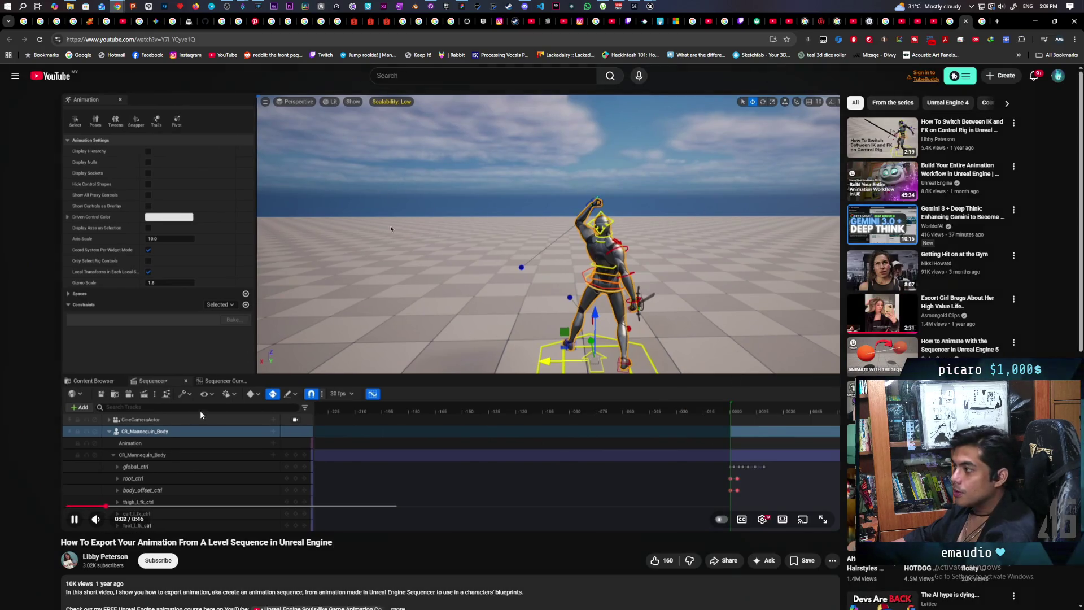
Step: Watch the export tutorial and pause it at 0:32 on the Bake Animation Sequence option
left_click(319, 339)
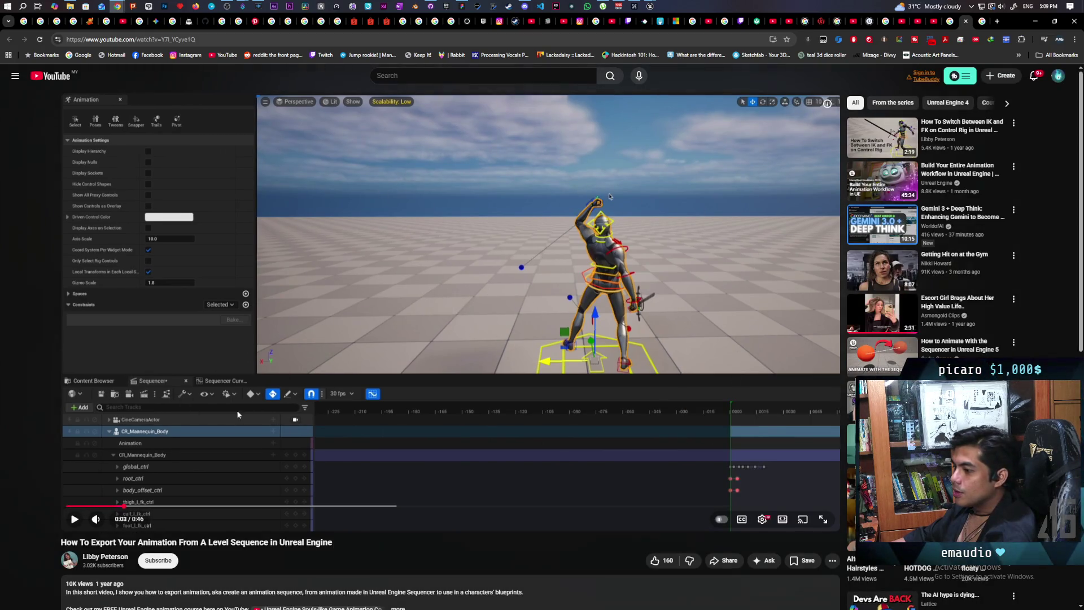
mouse_move(97, 519)
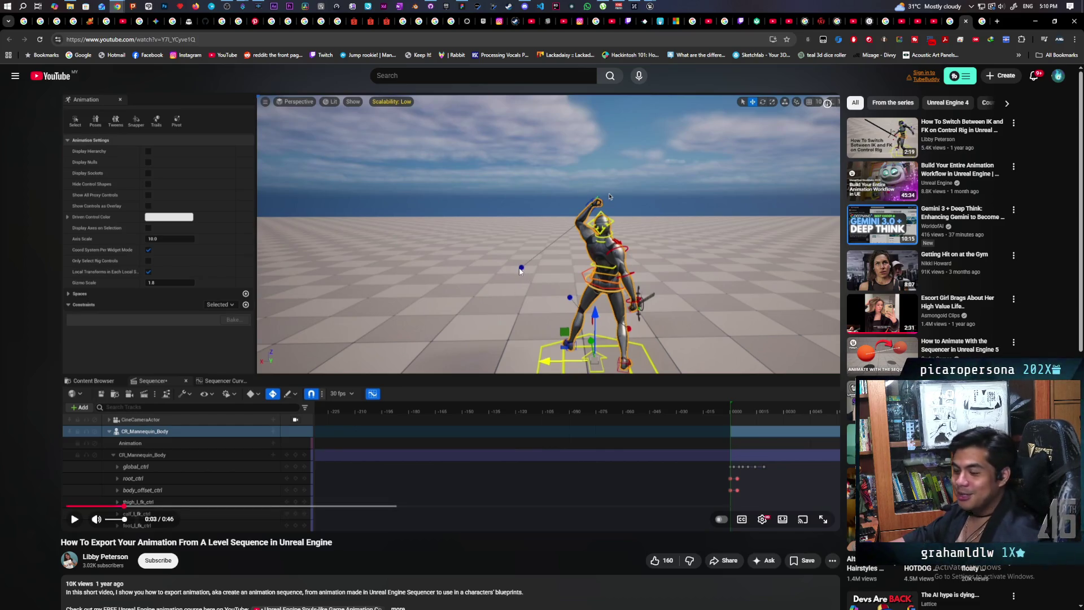
left_click(519, 271)
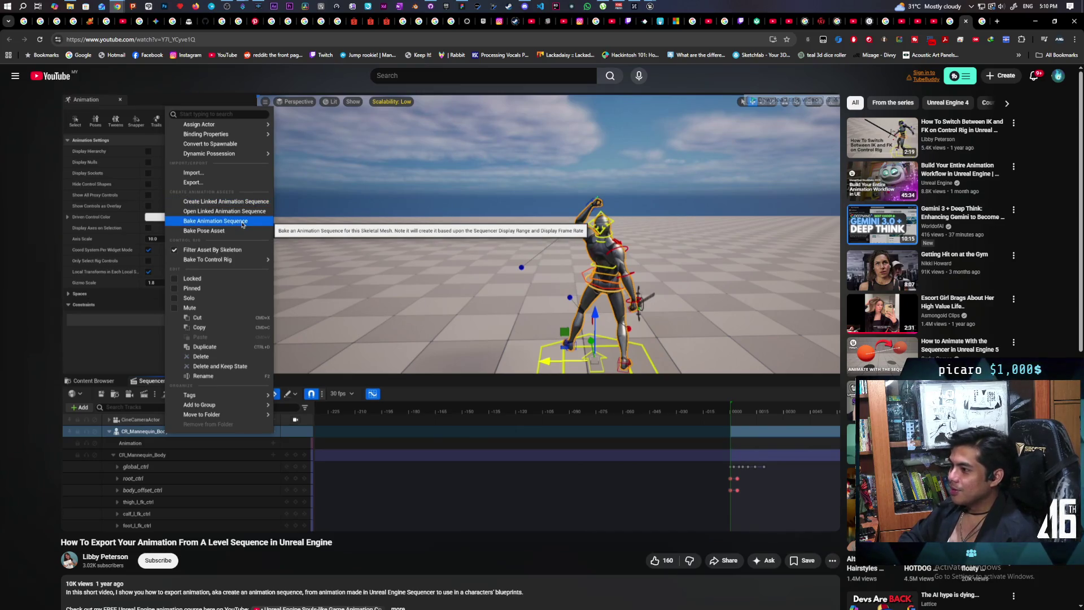
left_click(520, 271)
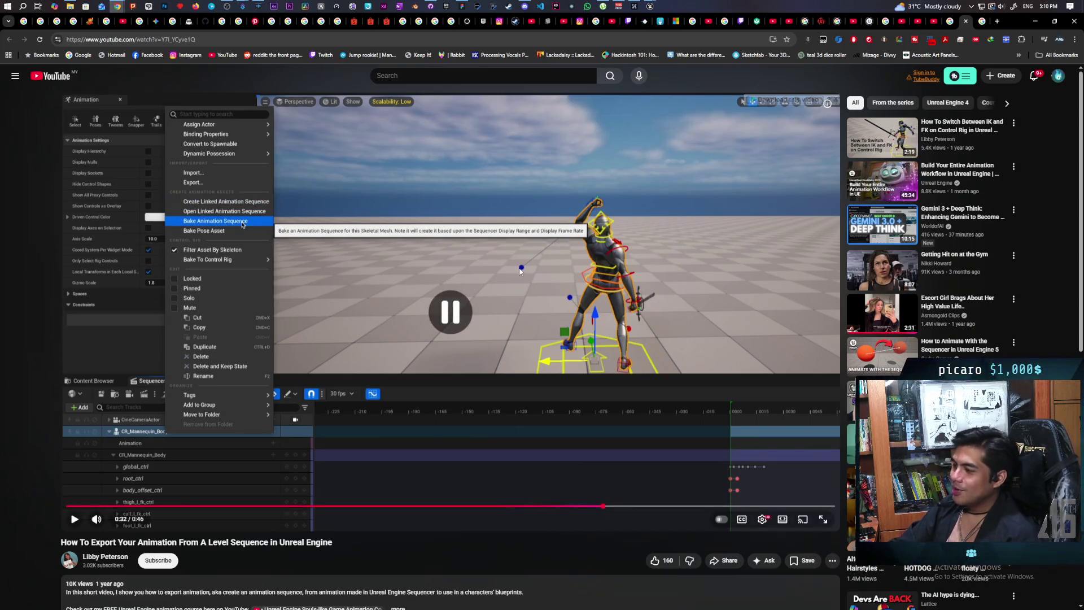